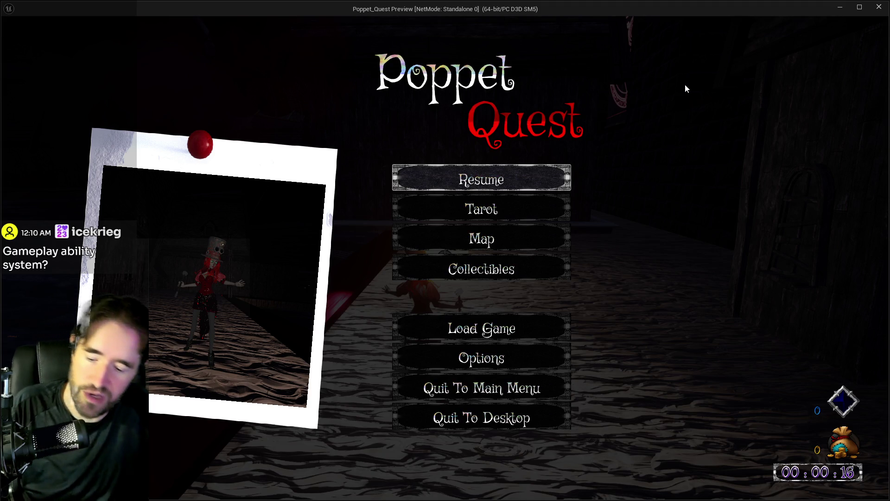
Step: Close the game preview and nudge the lower Branch node right in the Can Use Tarot? graph
click(879, 9)
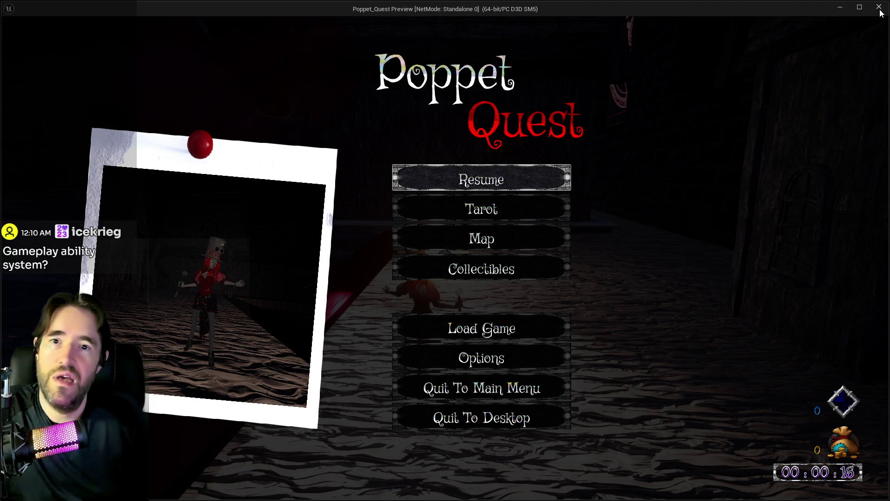
mouse_move(482, 190)
mouse_down()
mouse_move(363, 165)
mouse_move(468, 200)
mouse_move(340, 190)
mouse_move(394, 176)
mouse_move(367, 129)
mouse_move(639, 133)
mouse_move(556, 179)
mouse_move(461, 195)
mouse_move(604, 145)
mouse_move(538, 170)
mouse_move(408, 149)
mouse_move(649, 139)
mouse_move(570, 127)
mouse_move(604, 110)
mouse_move(609, 120)
mouse_up()
drag(528, 228, 540, 228)
drag(468, 243, 457, 189)
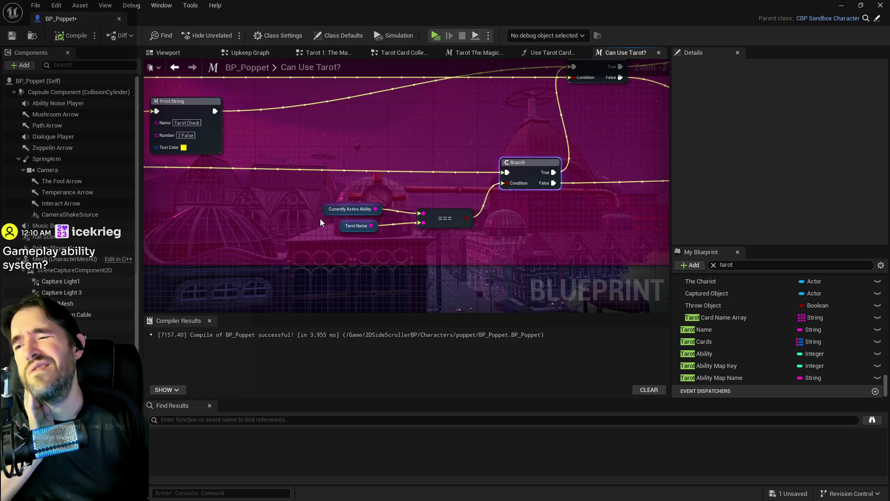
scroll(303, 219, down, 2)
drag(302, 219, 596, 242)
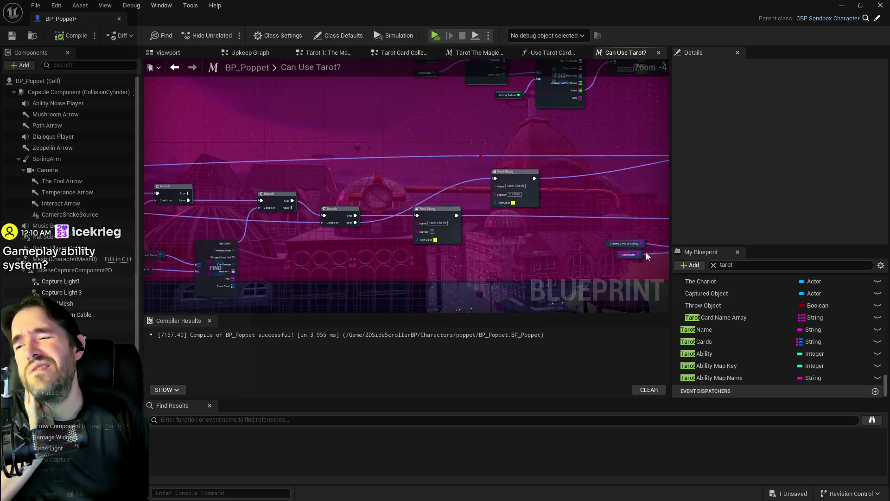
Step: Cycle through the Use Tarot Card, Tarot 1: The Magician and Tarot Card Collected graphs
click(533, 54)
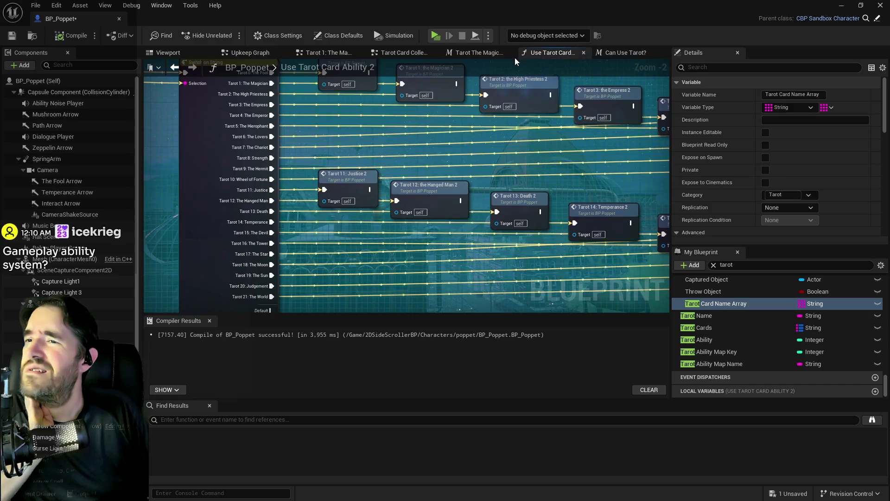
click(463, 54)
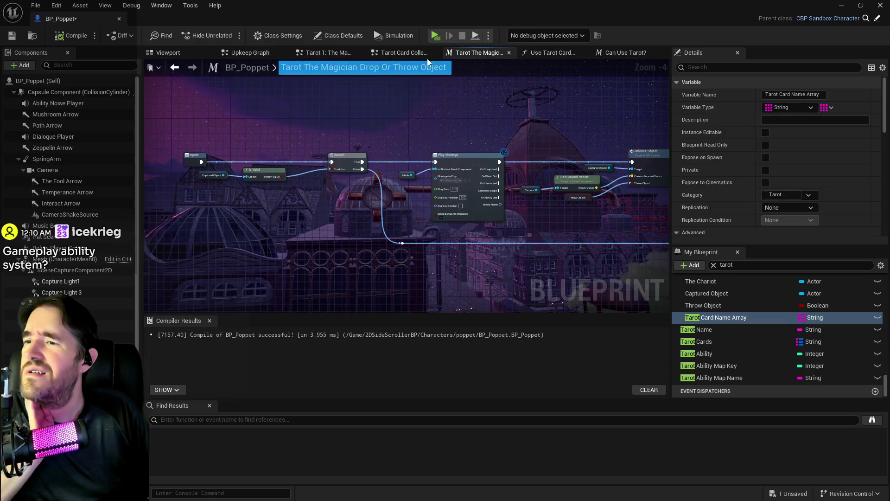
click(383, 55)
Step: In the Magician graph, change the Can Use Tarot? Tarot Name to 'Tarot 1: The Magician'
click(330, 53)
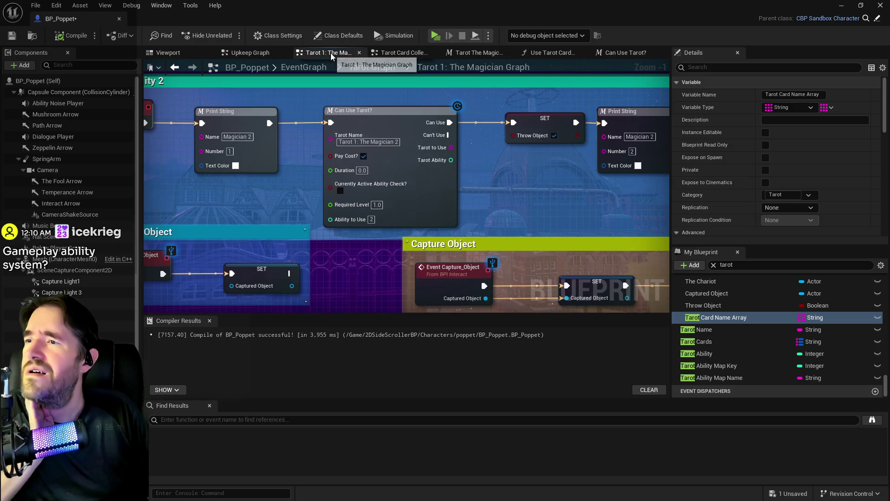
mouse_move(308, 184)
mouse_down()
mouse_move(372, 154)
mouse_move(347, 162)
mouse_move(349, 189)
mouse_up()
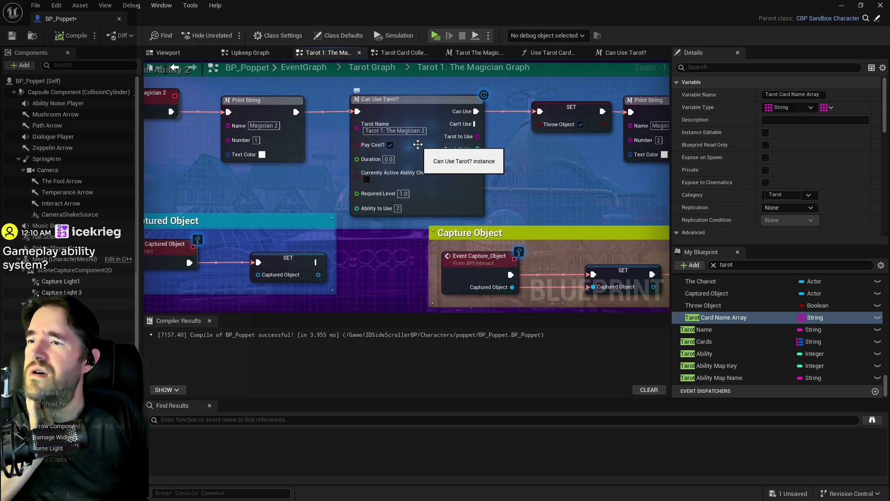
click(421, 131)
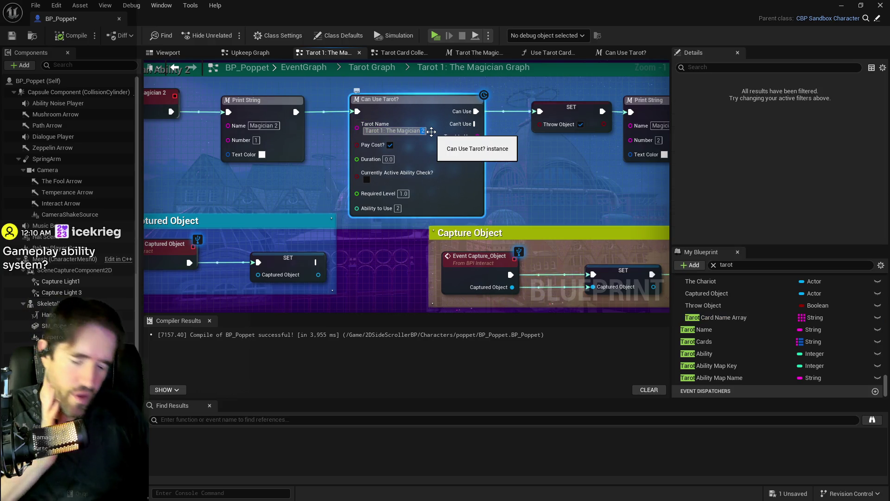
key(BackSpace)
key(BackSpace)
Step: Compile BP_Poppet with F7 and save it
mouse_move(564, 187)
mouse_down()
mouse_move(257, 181)
mouse_move(499, 168)
mouse_move(482, 143)
mouse_move(407, 104)
mouse_move(352, 267)
mouse_up()
scroll(499, 167, down, 2)
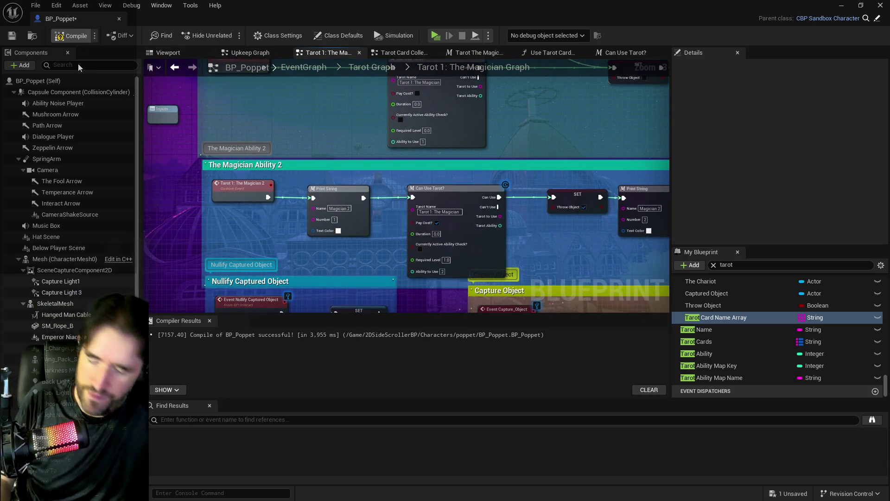
key(F7)
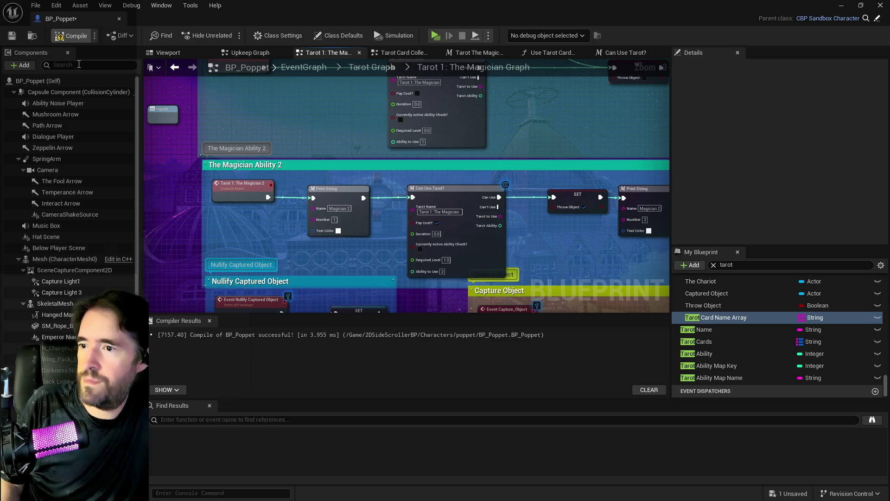
key(ctrl+s)
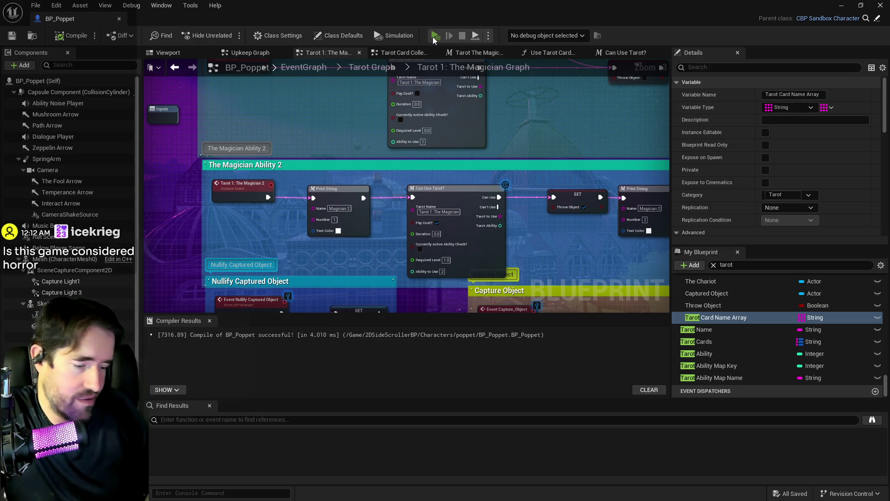
Step: Playtest the game, using The Magician card on the glowing cube, then pause
click(434, 37)
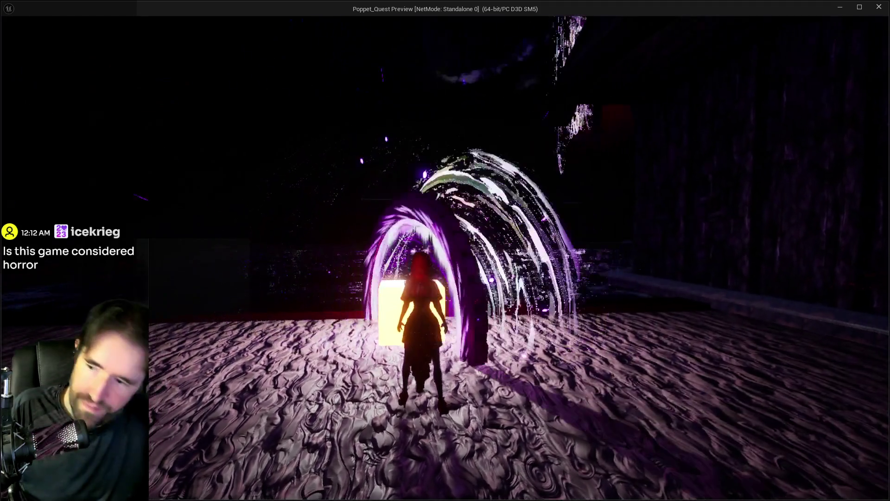
click(183, 139)
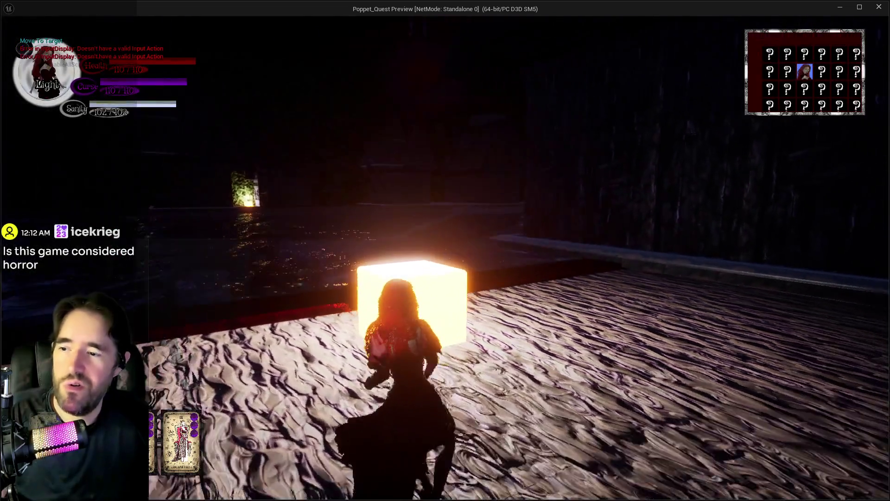
key(w)
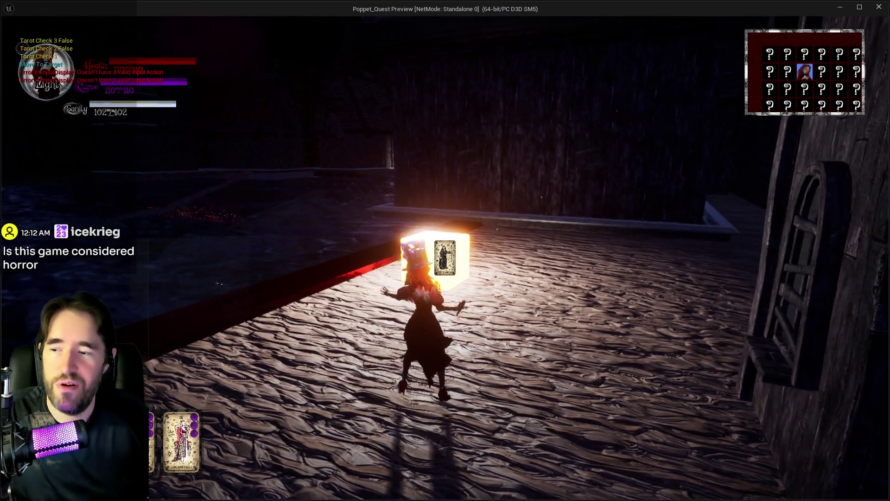
click(445, 258)
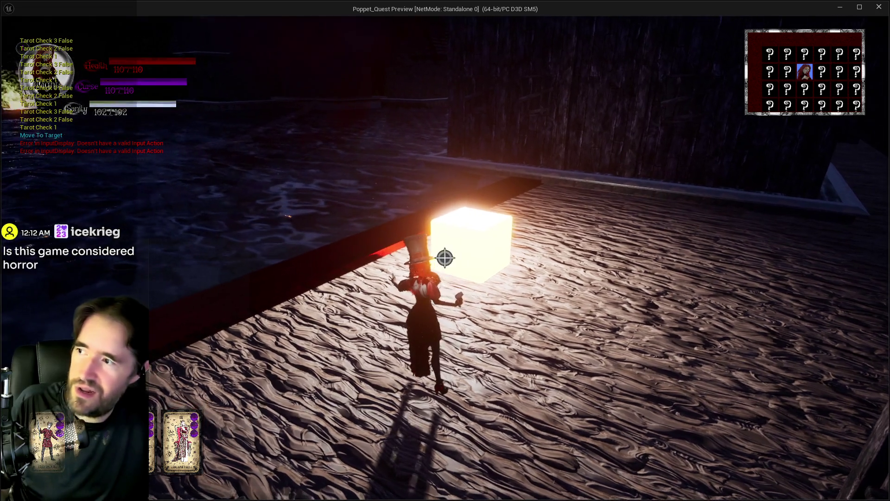
key(Escape)
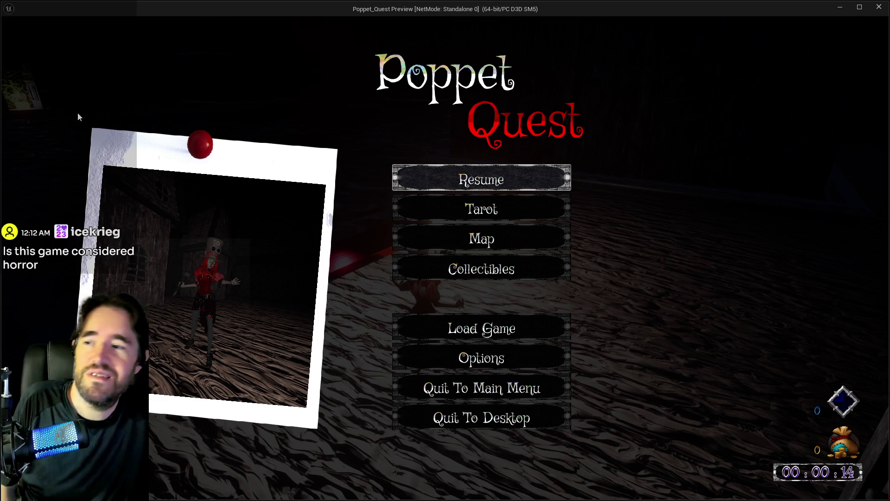
Step: Close the preview and open the Can Use Tarot? graph to its Find and Branch nodes
click(878, 7)
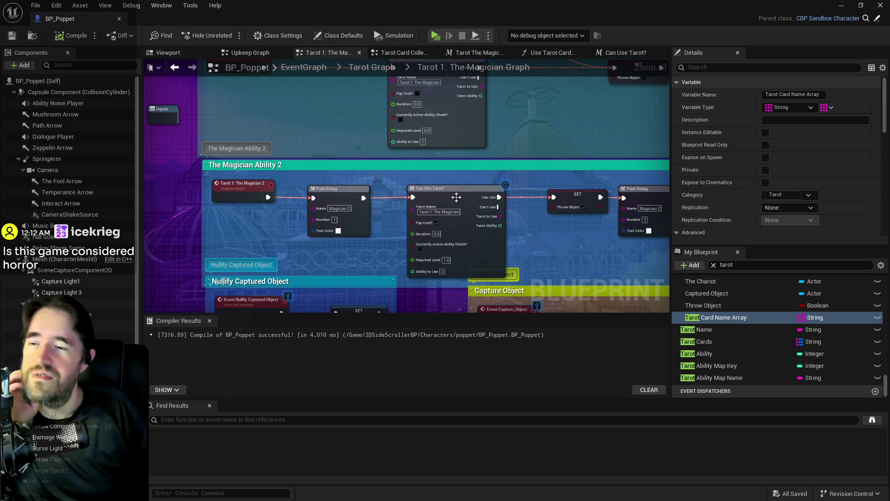
click(455, 196)
double_click(456, 197)
scroll(556, 186, up, 3)
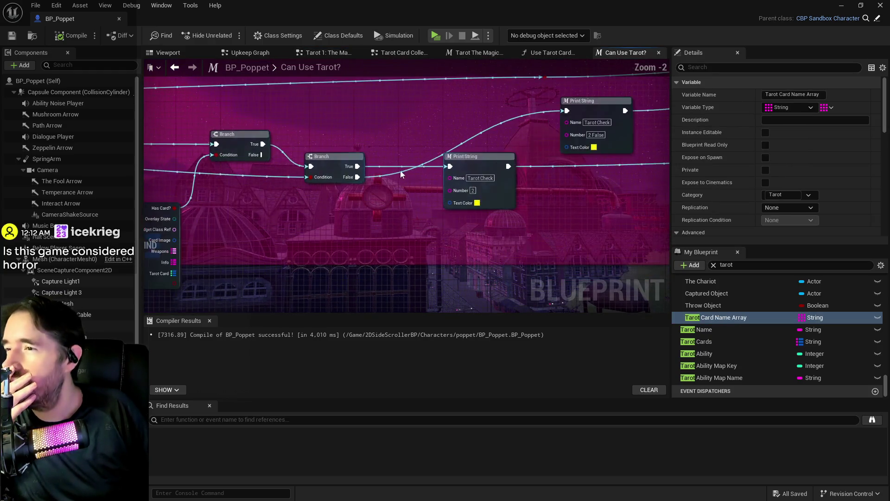
mouse_move(668, 152)
mouse_down()
mouse_move(588, 192)
mouse_move(342, 240)
mouse_up()
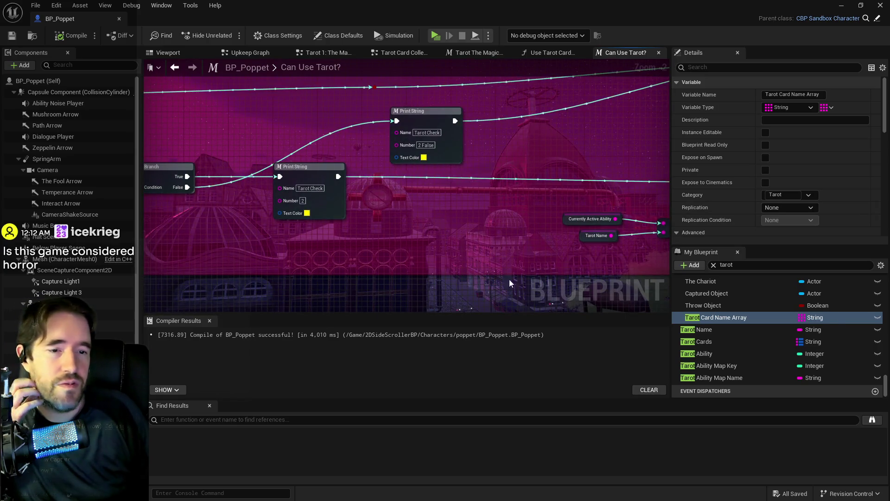
scroll(420, 235, down, 2)
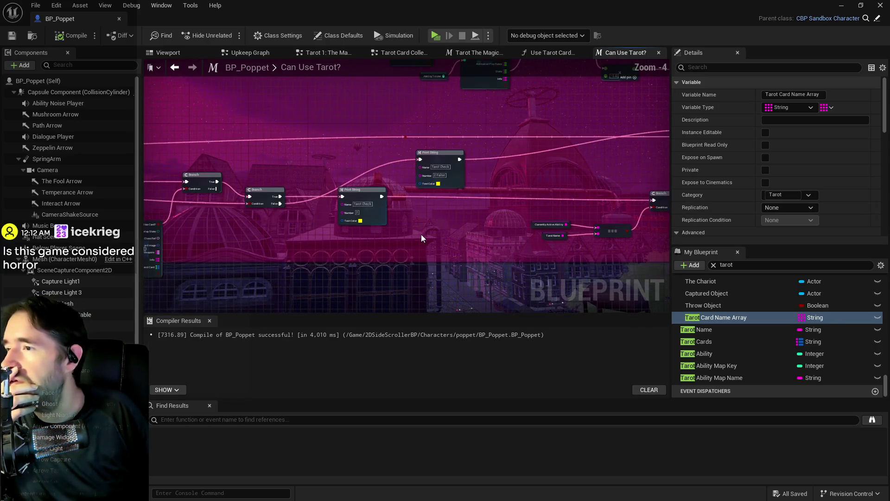
drag(458, 226, 284, 264)
drag(437, 209, 256, 238)
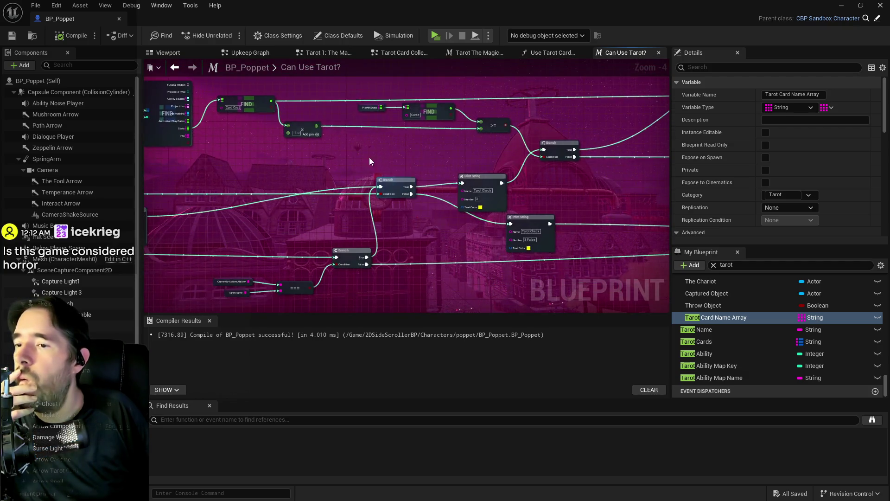
Step: Move the Tarot Check Print String beside its Branch and paste a copy into the main chain
drag(478, 184, 480, 165)
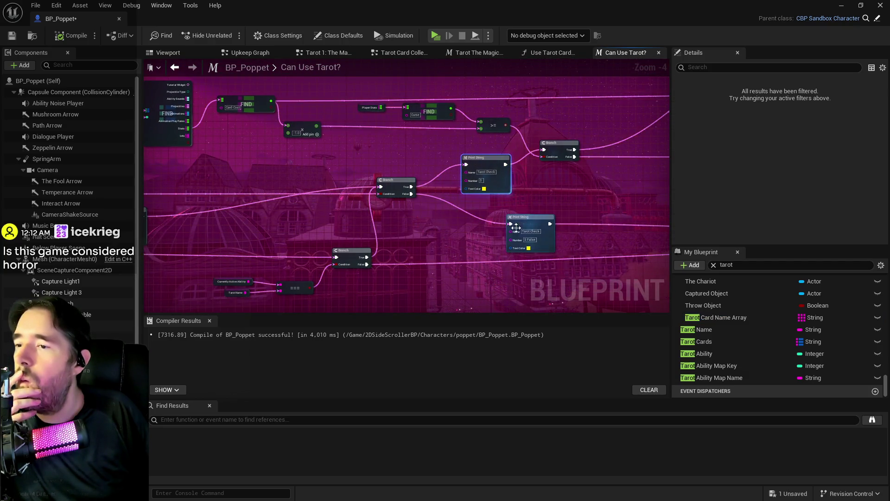
mouse_move(378, 273)
mouse_down()
mouse_move(469, 247)
mouse_move(428, 232)
mouse_move(447, 236)
mouse_move(443, 229)
mouse_up()
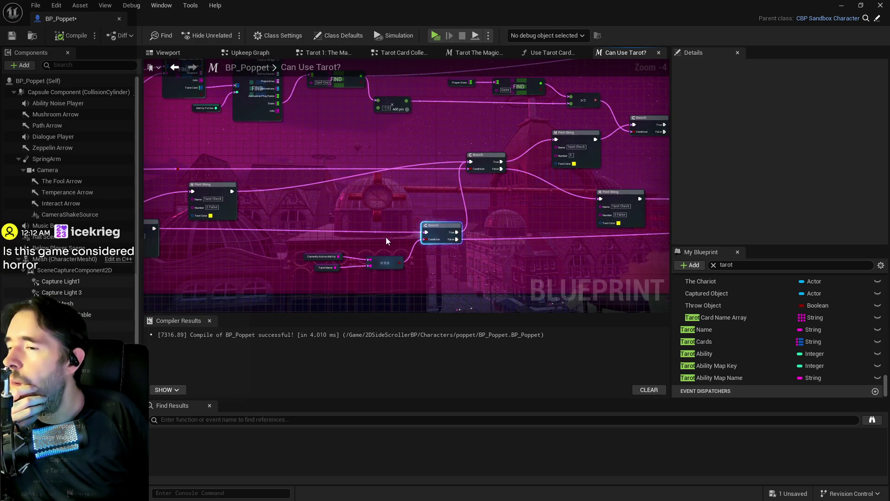
scroll(371, 243, up, 2)
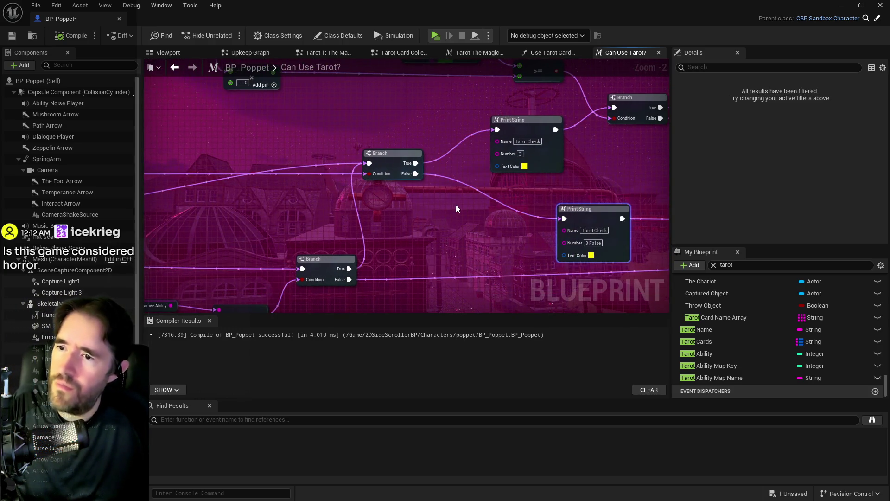
key(ctrl+v)
mouse_move(467, 218)
mouse_down()
mouse_move(343, 203)
mouse_move(283, 182)
mouse_move(466, 139)
mouse_up()
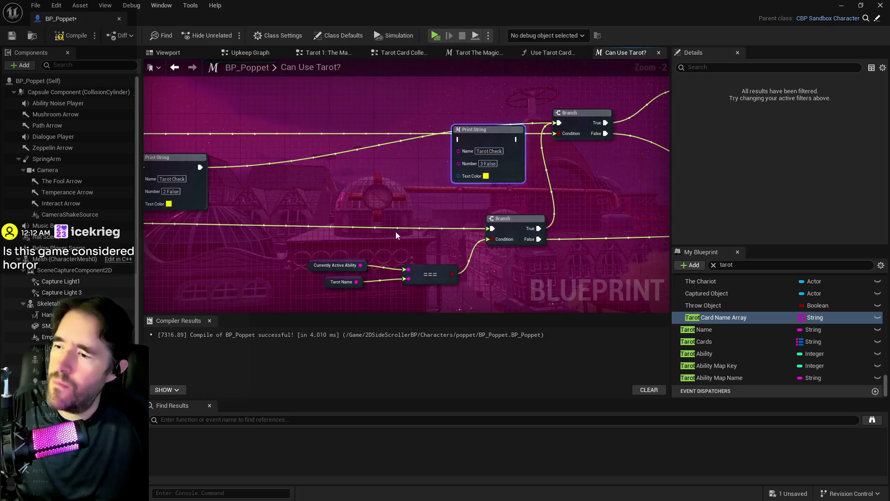
Step: Make a blue Print String of Currently Active Ability, fed from the yellow check
mouse_move(360, 265)
mouse_down()
mouse_move(414, 179)
mouse_move(455, 155)
mouse_move(458, 163)
mouse_up()
click(485, 174)
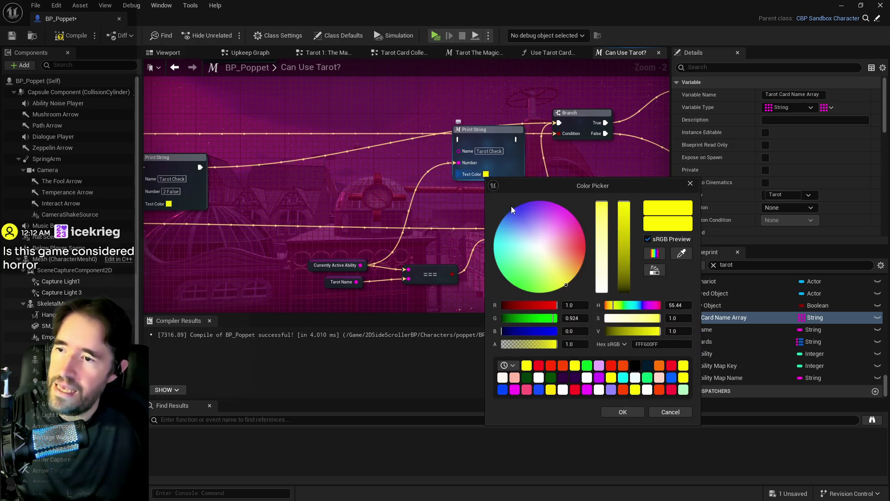
click(513, 206)
click(623, 412)
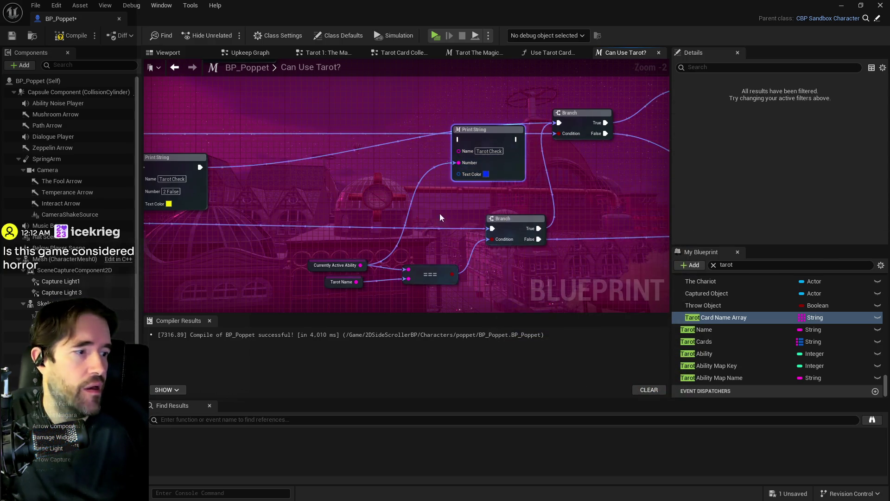
mouse_move(499, 147)
mouse_down()
mouse_move(415, 135)
mouse_move(437, 146)
mouse_up()
click(188, 175)
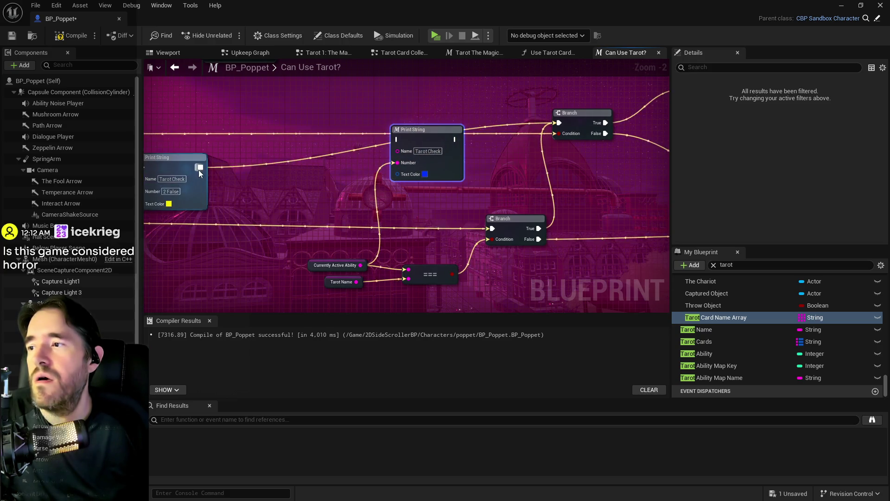
drag(200, 168, 398, 139)
drag(427, 130, 384, 129)
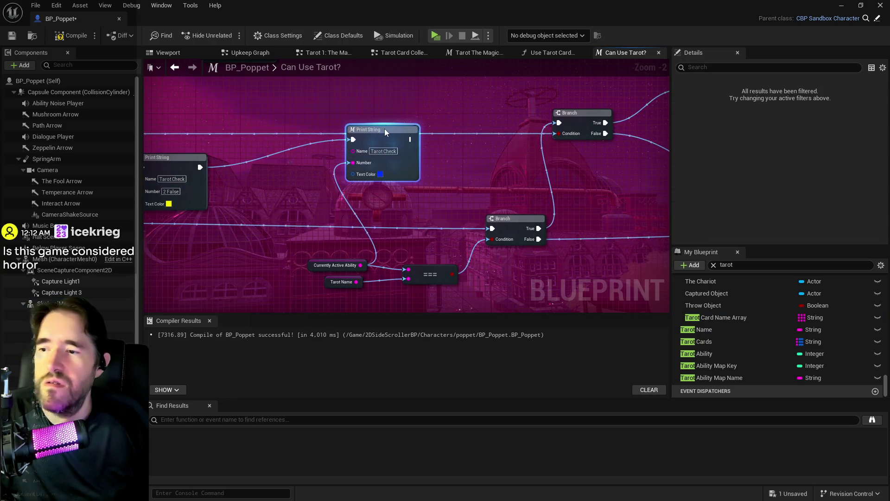
Step: Duplicate it as a red Print String of Tarot Name before the Branch, chained after the blue one
key(ctrl+w)
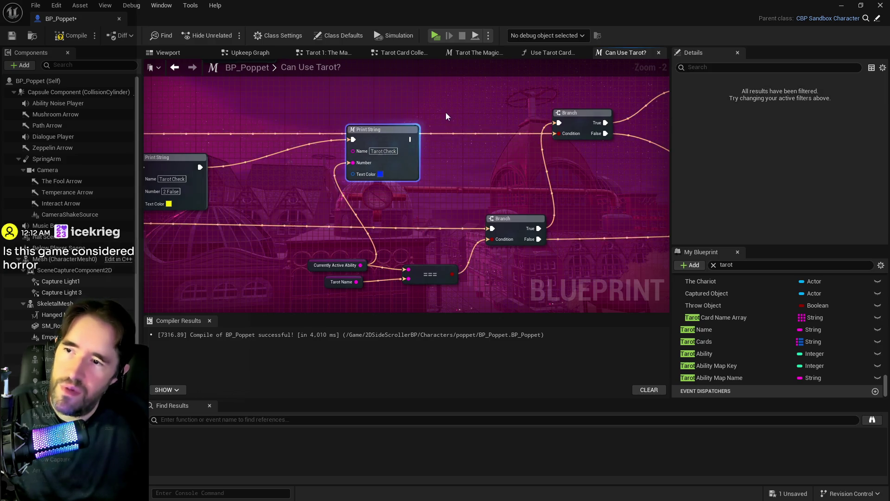
mouse_move(446, 112)
mouse_down()
mouse_move(482, 114)
mouse_move(463, 114)
mouse_up()
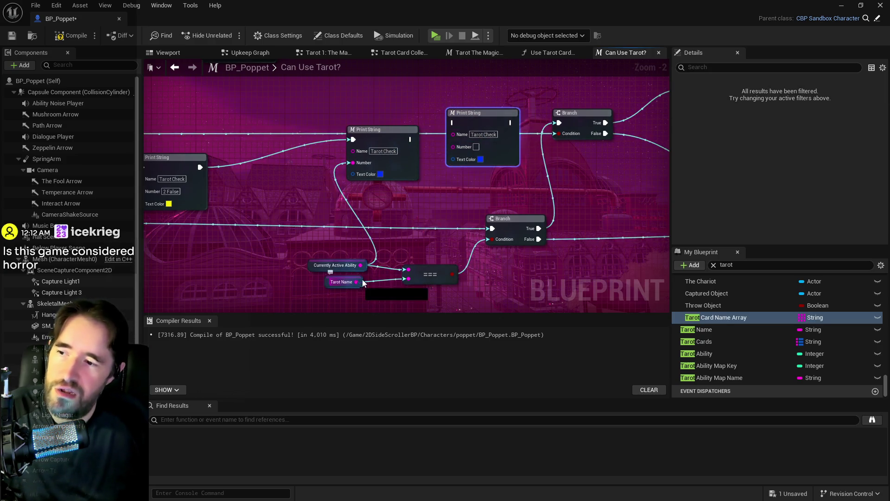
drag(357, 282, 450, 161)
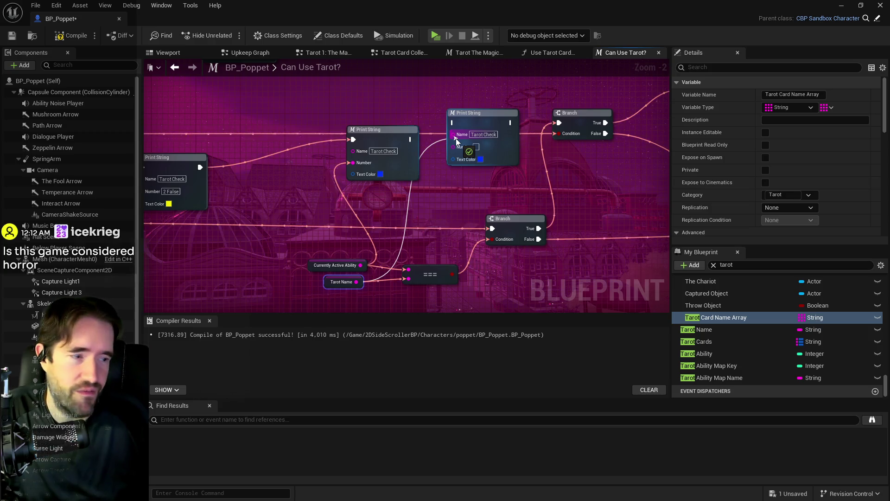
drag(456, 138, 455, 146)
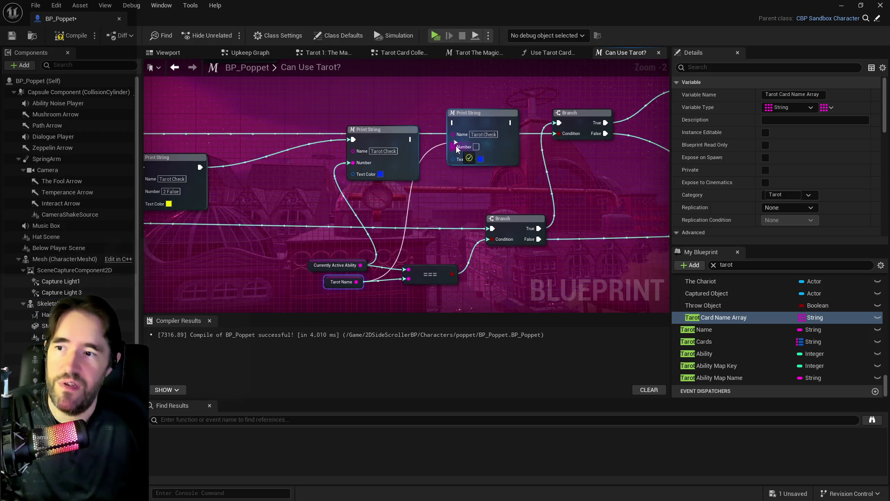
click(480, 157)
click(581, 370)
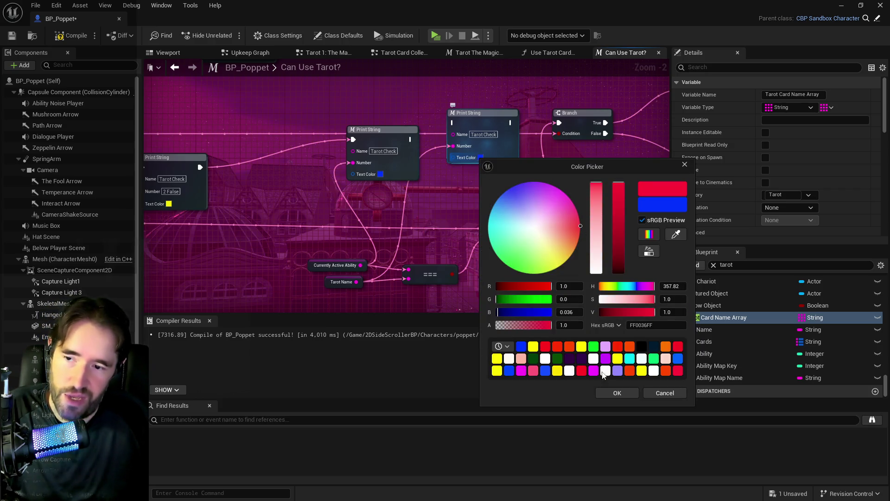
click(611, 394)
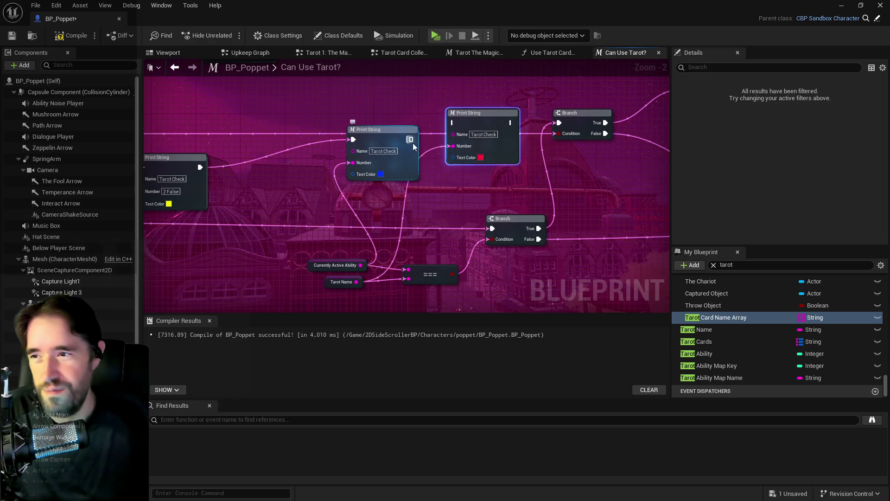
drag(451, 125, 454, 124)
click(482, 113)
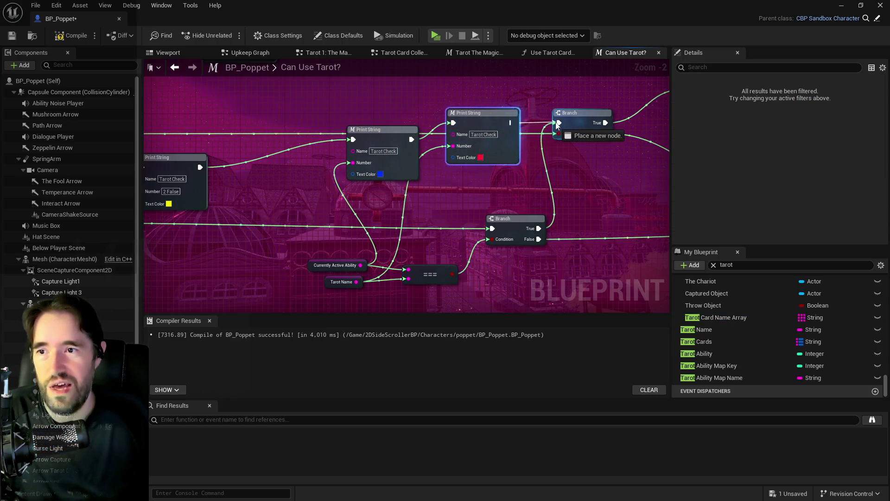
Step: Compile the blueprint and equip Tarot 1: The Magician in a play session
click(73, 39)
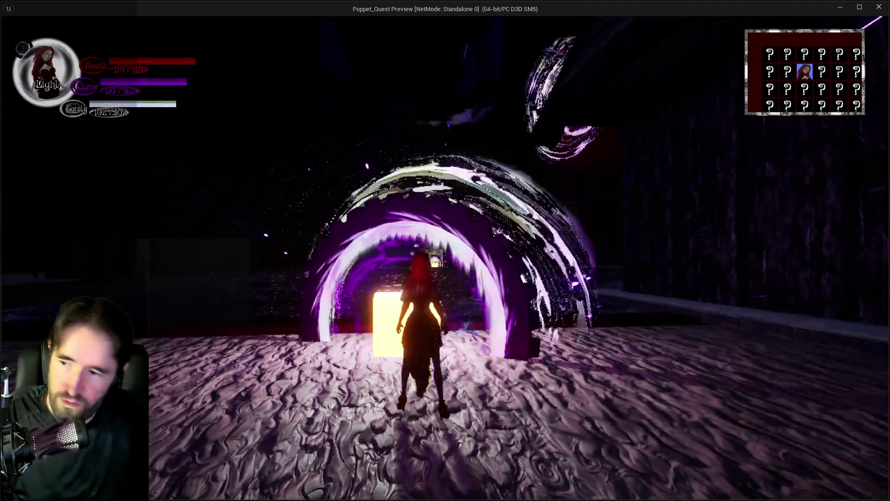
key(Tab)
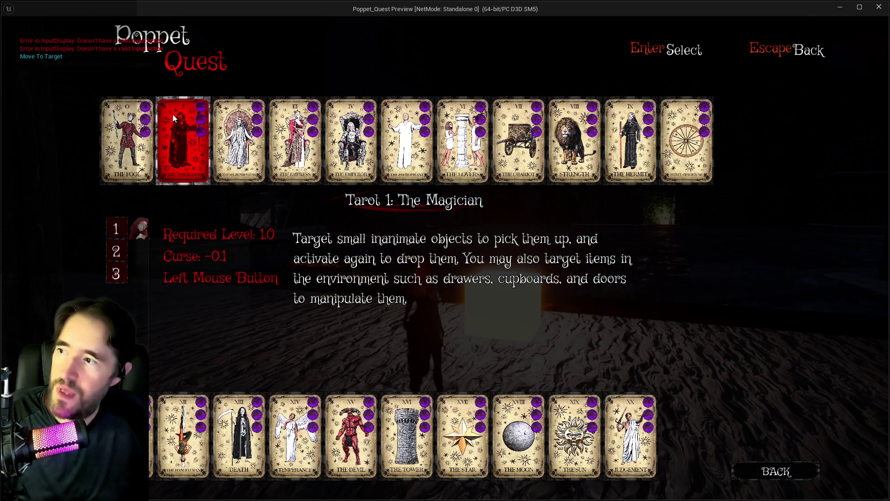
click(173, 118)
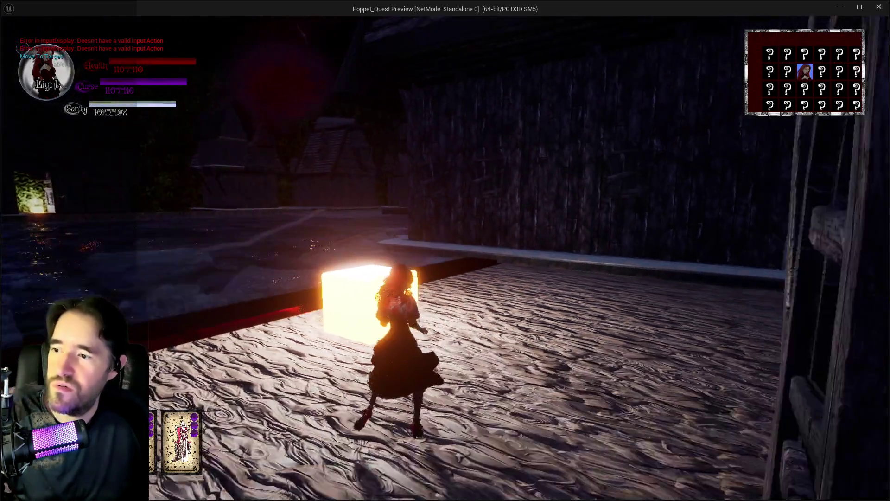
Step: Run to the glowing cube, trigger the Magician ability on it three times, then return to the editor
key(1)
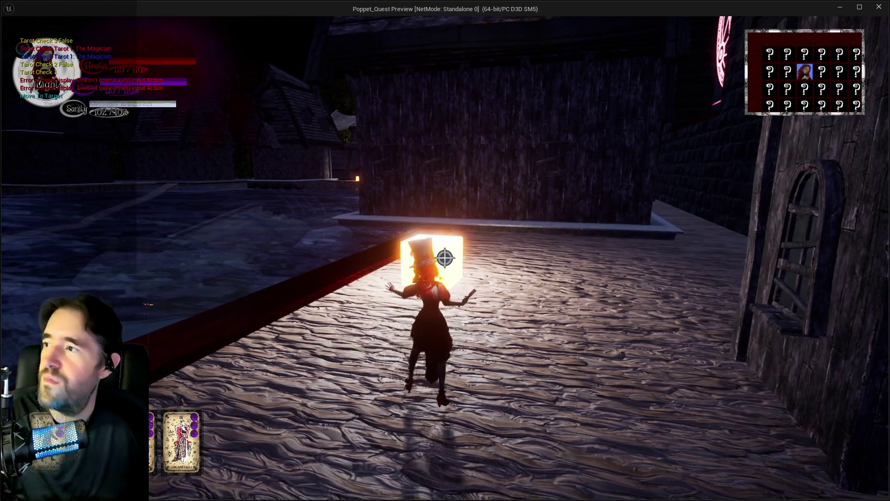
key(w)
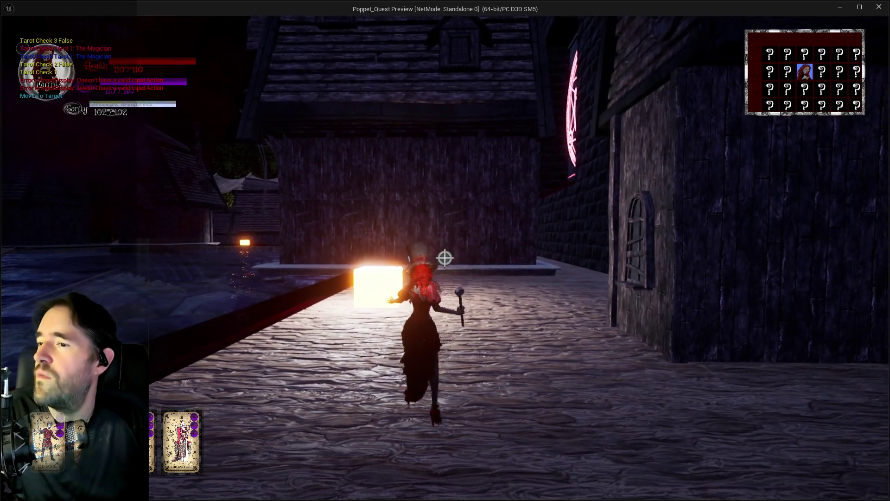
key(1)
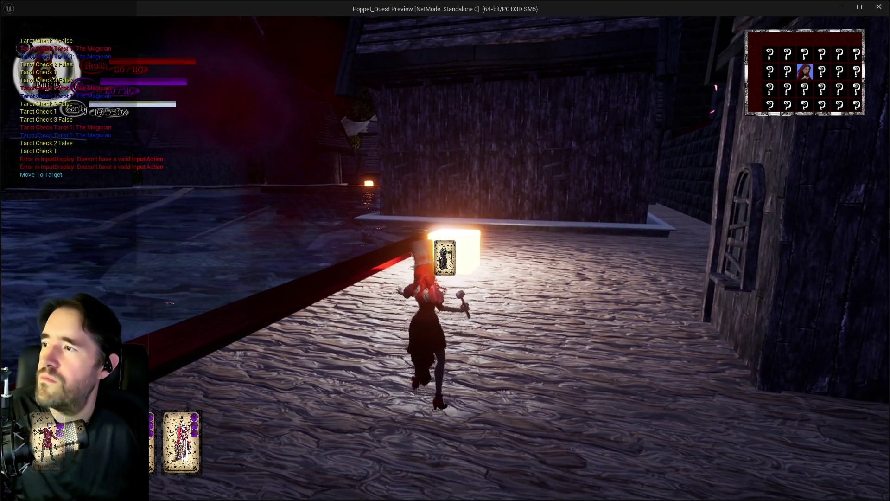
key(1)
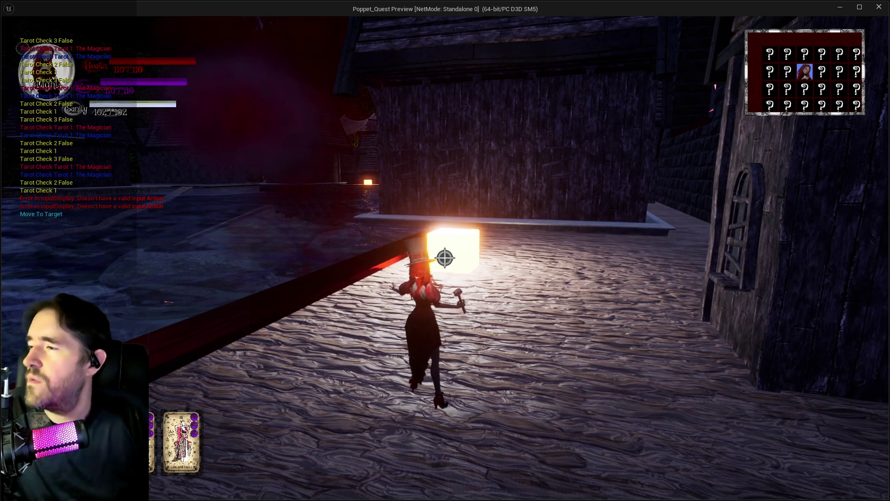
key(1)
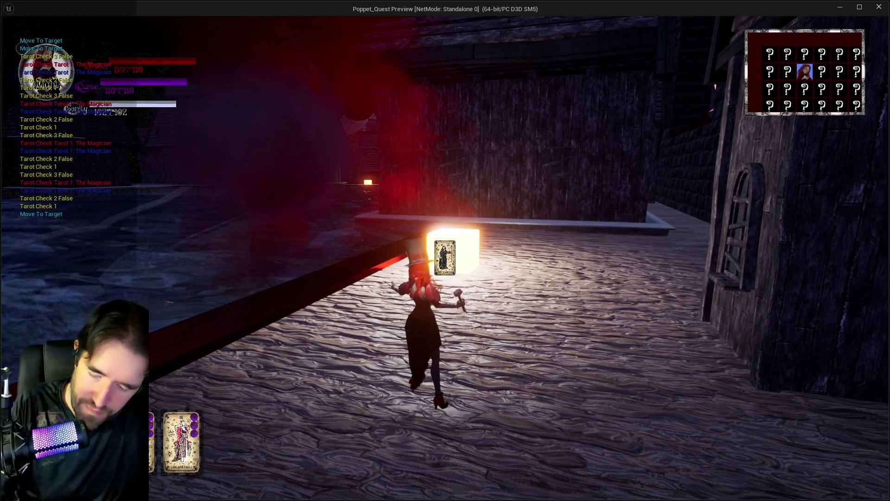
key(alt+Tab)
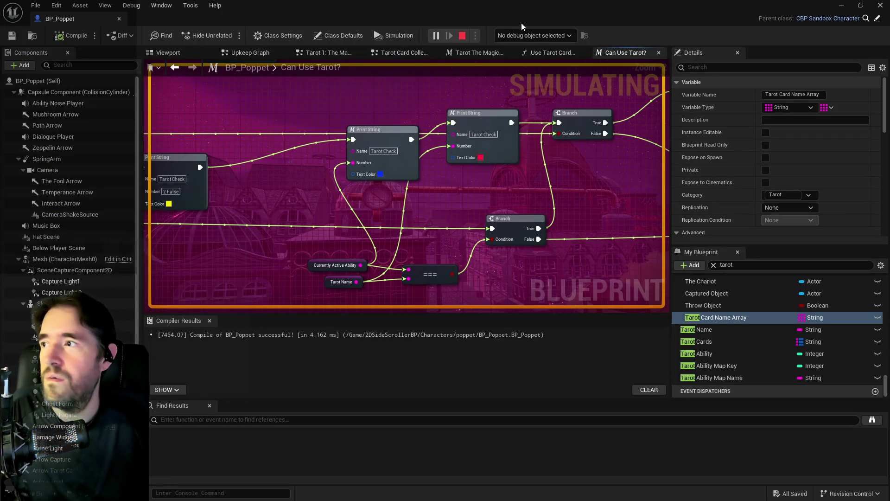
Step: Stop the simulation and show the Tarot Card Collected graph, cancelling an accidental function rename
click(461, 37)
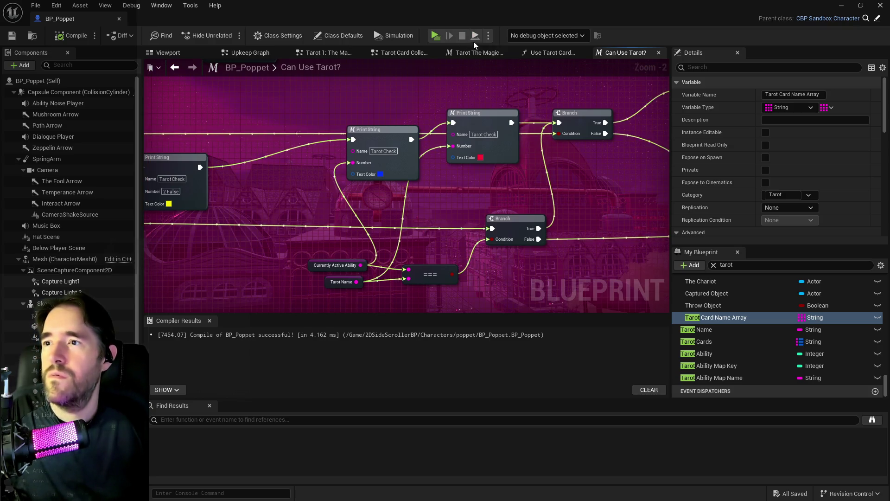
scroll(499, 229, down, 3)
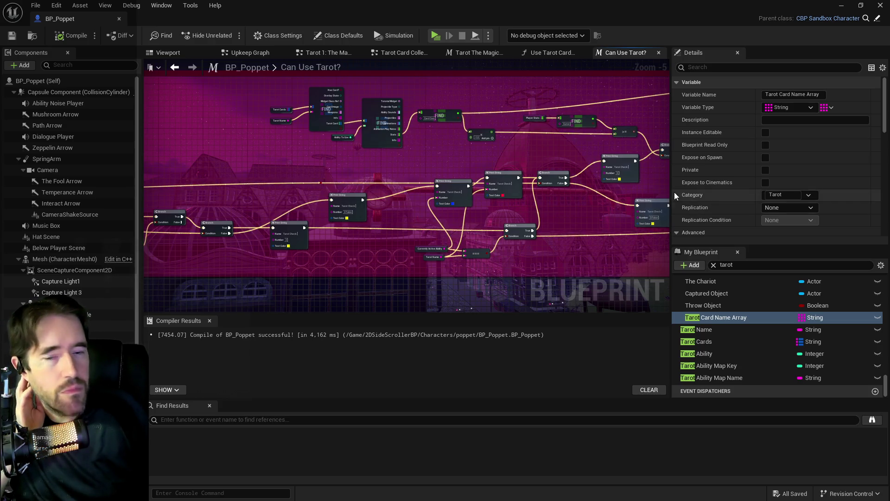
double_click(311, 67)
key(Escape)
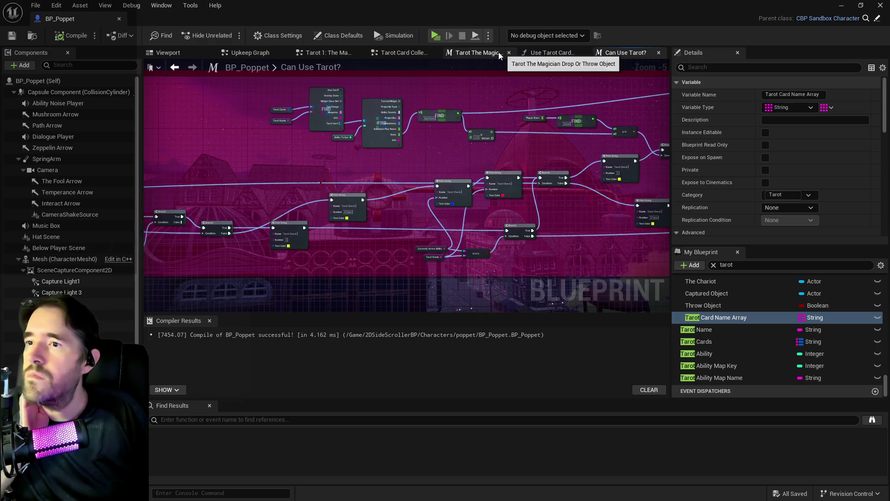
click(394, 54)
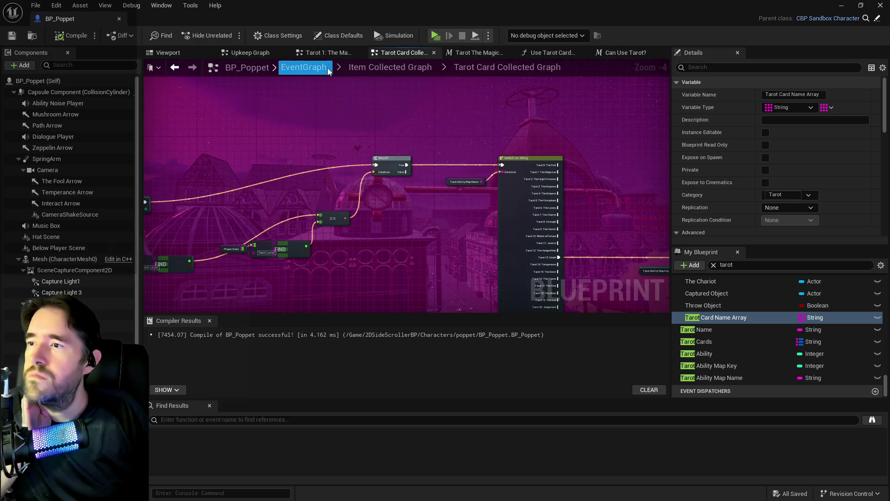
Step: Look over The Magician Ability 1 section of the Tarot 1: The Magician graph
click(320, 53)
mouse_move(513, 227)
mouse_down()
mouse_move(463, 165)
mouse_move(427, 163)
mouse_move(428, 178)
mouse_move(444, 180)
mouse_move(439, 167)
mouse_move(422, 195)
mouse_up()
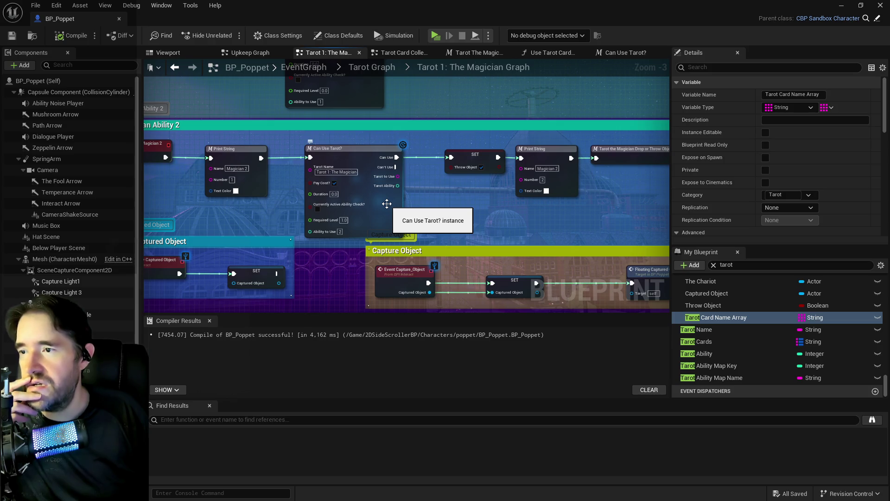
scroll(387, 204, up, 2)
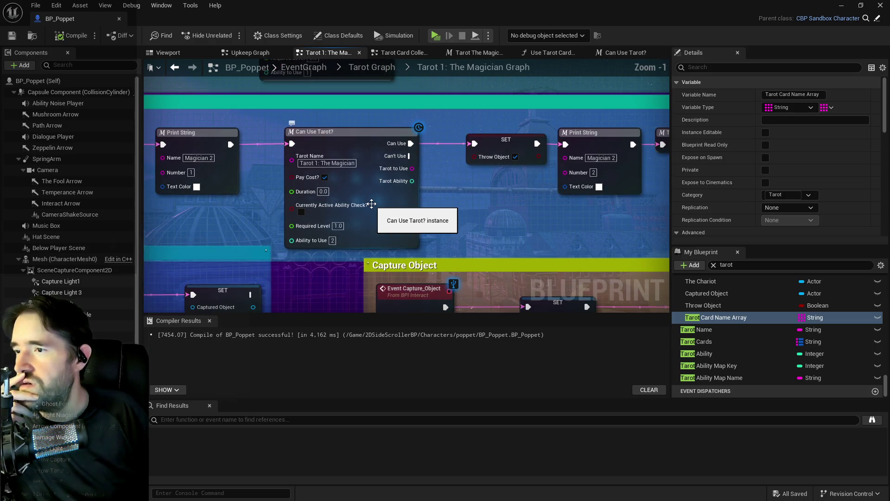
mouse_move(366, 221)
mouse_down()
mouse_move(389, 328)
mouse_move(484, 372)
mouse_up()
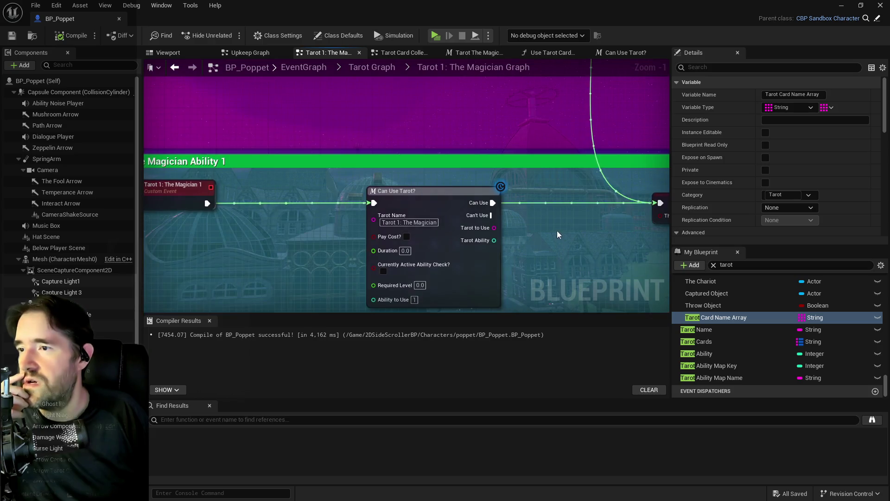
scroll(574, 126, down, 1)
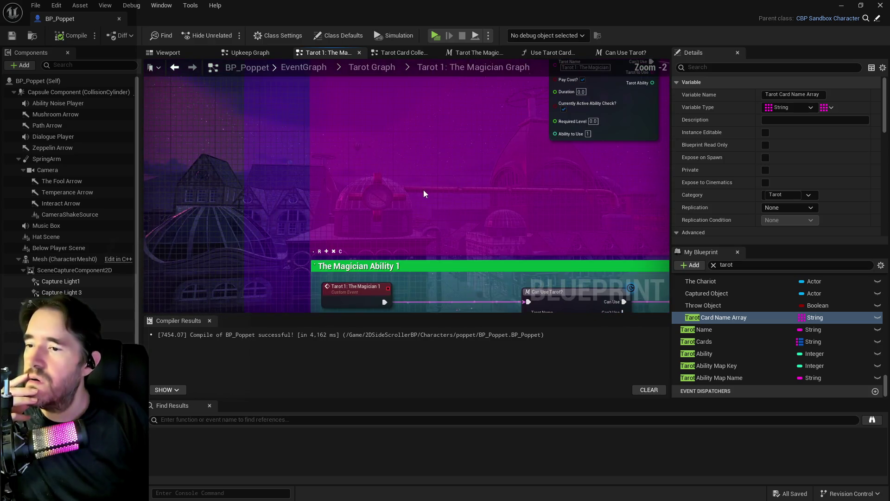
mouse_move(424, 193)
mouse_down()
mouse_move(456, 189)
mouse_move(343, 246)
mouse_move(342, 154)
mouse_move(324, 185)
mouse_move(320, 175)
mouse_up()
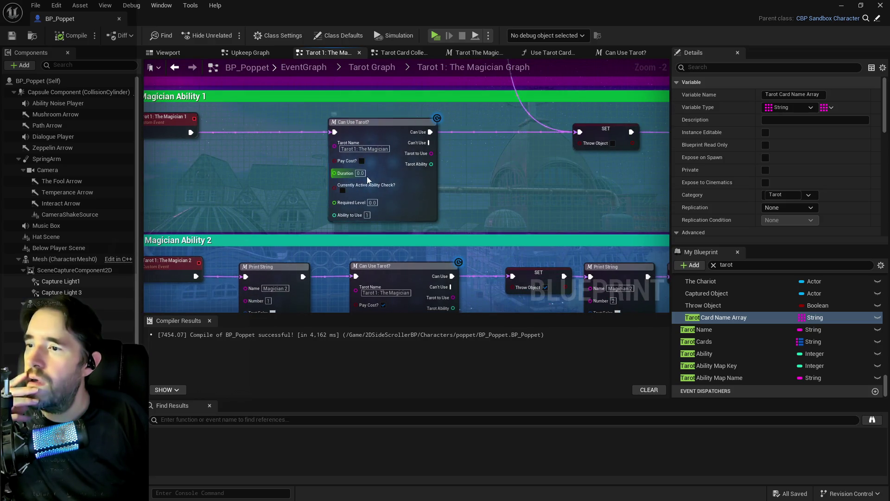
Step: Trace the nodes after the Can Use Tarot? call and open that macro graph
scroll(366, 176, up, 1)
drag(462, 219, 367, 194)
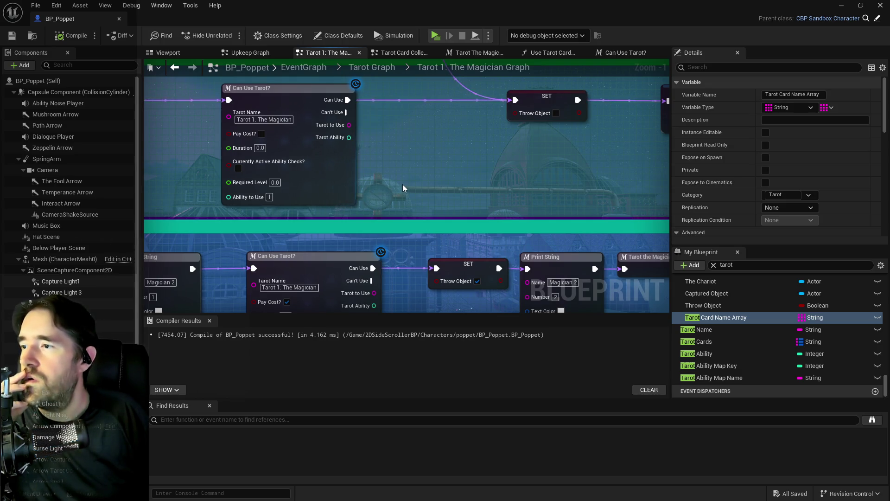
mouse_move(402, 184)
mouse_down()
mouse_move(417, 159)
mouse_move(258, 165)
mouse_move(521, 177)
mouse_up()
scroll(463, 173, down, 1)
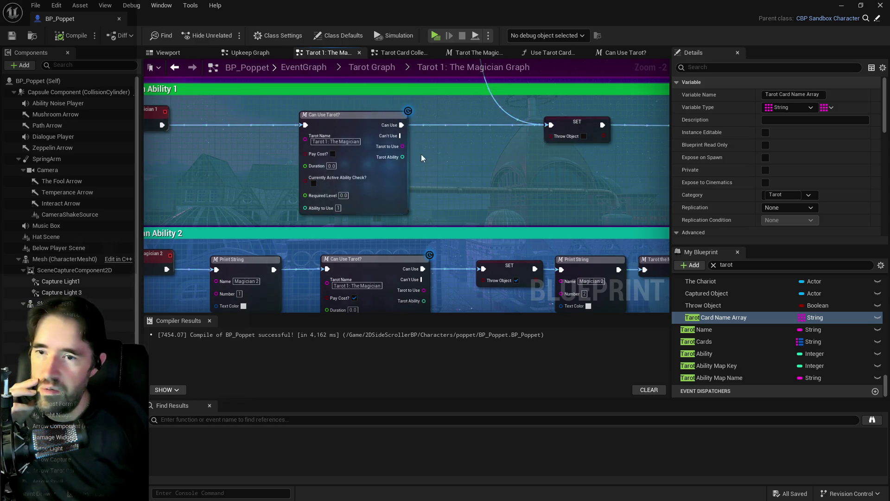
mouse_move(417, 149)
mouse_down()
mouse_move(363, 186)
mouse_move(228, 202)
mouse_move(313, 211)
mouse_move(634, 212)
mouse_move(539, 201)
mouse_move(165, 205)
mouse_move(575, 212)
mouse_up()
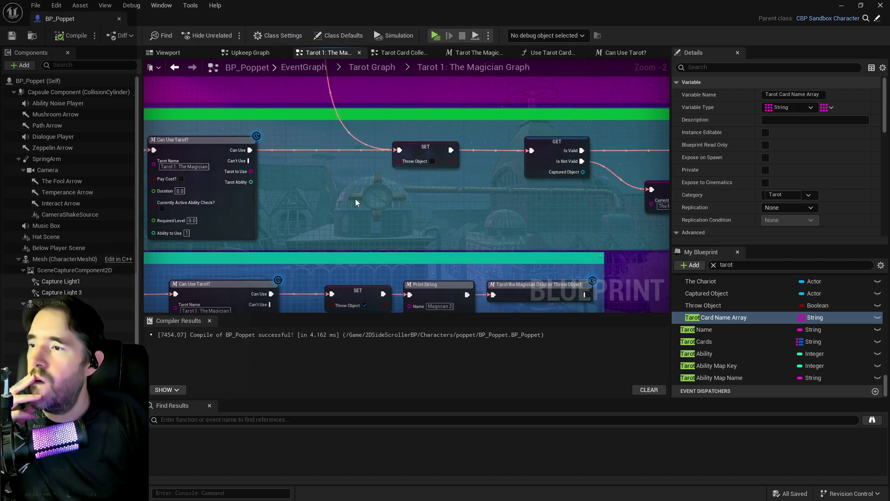
double_click(241, 208)
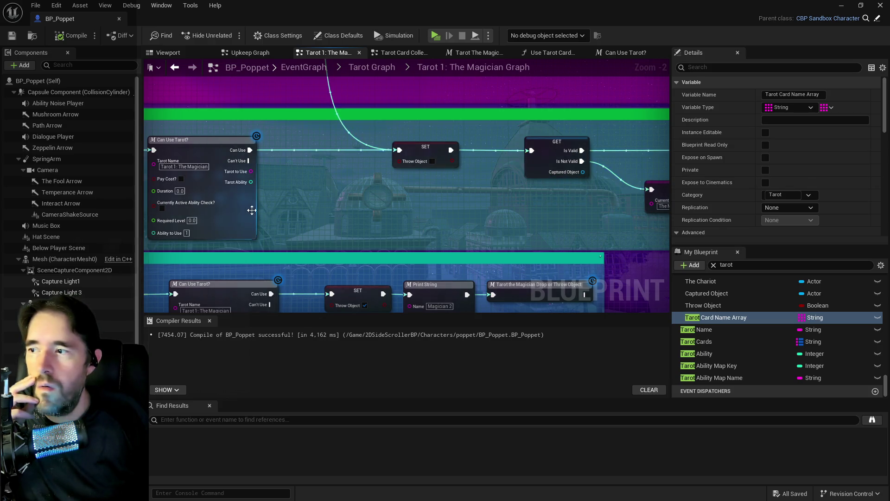
Step: Box-select the Tarot Name and Ability To Use SET nodes and the Delay, and move them above Inputs
scroll(393, 207, up, 1)
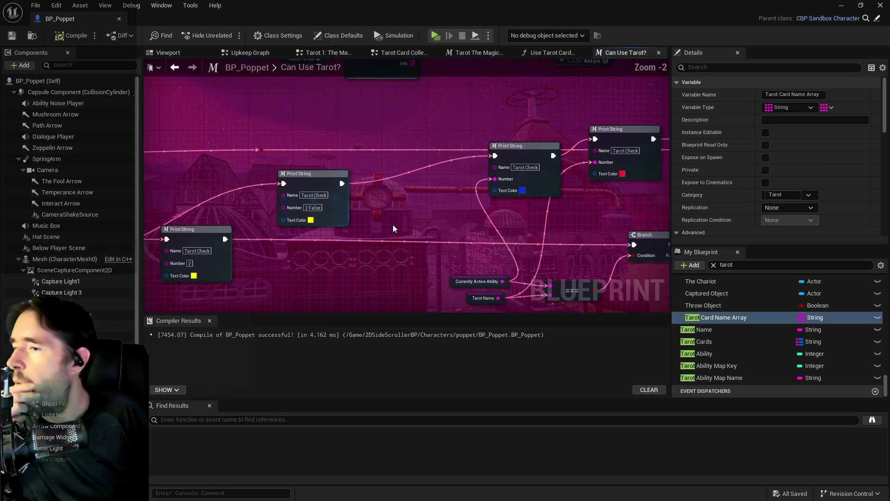
scroll(395, 227, up, 2)
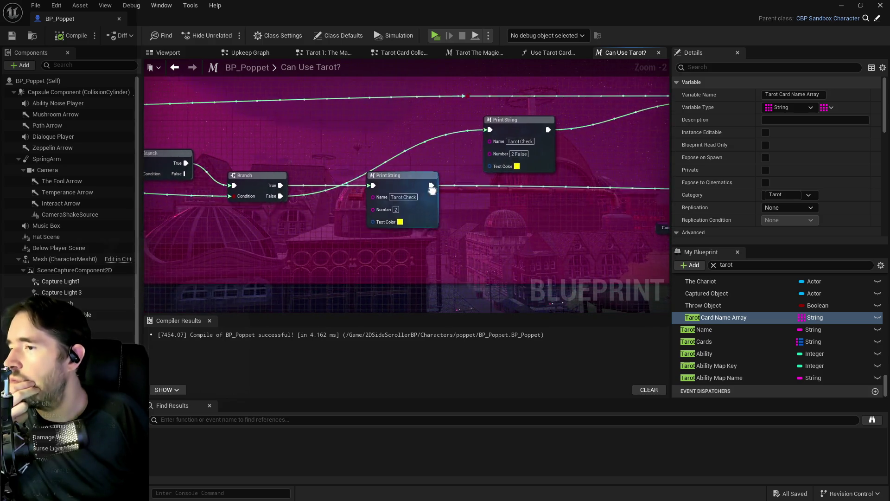
mouse_move(428, 177)
mouse_down()
mouse_move(375, 204)
mouse_move(694, 206)
mouse_up()
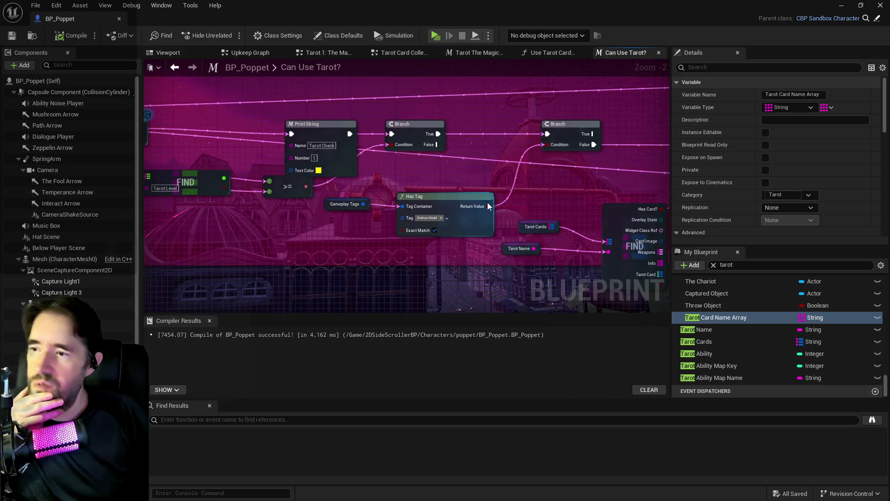
drag(259, 153, 547, 166)
mouse_move(333, 153)
mouse_down()
mouse_move(472, 174)
mouse_move(446, 159)
mouse_up()
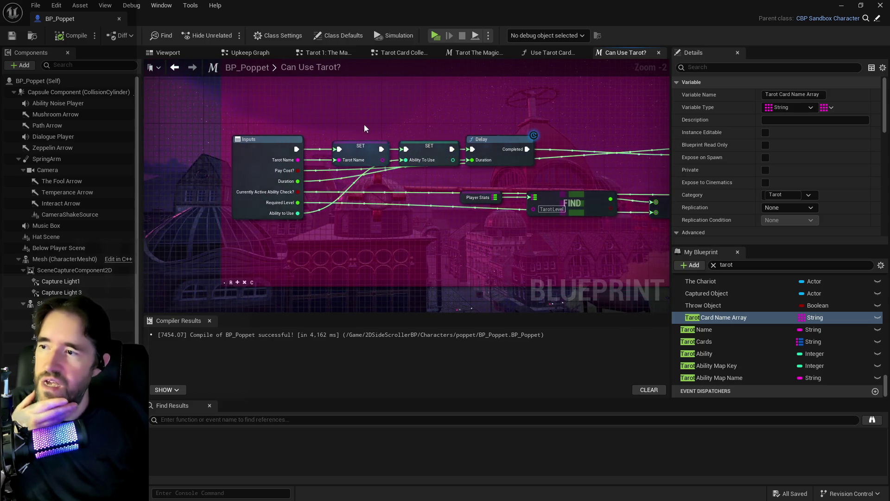
drag(363, 125, 538, 171)
mouse_move(492, 136)
mouse_down()
mouse_move(515, 57)
mouse_move(533, 205)
mouse_move(591, 215)
mouse_move(599, 205)
mouse_move(488, 191)
mouse_move(438, 151)
mouse_move(529, 135)
mouse_move(383, 138)
mouse_move(551, 137)
mouse_up()
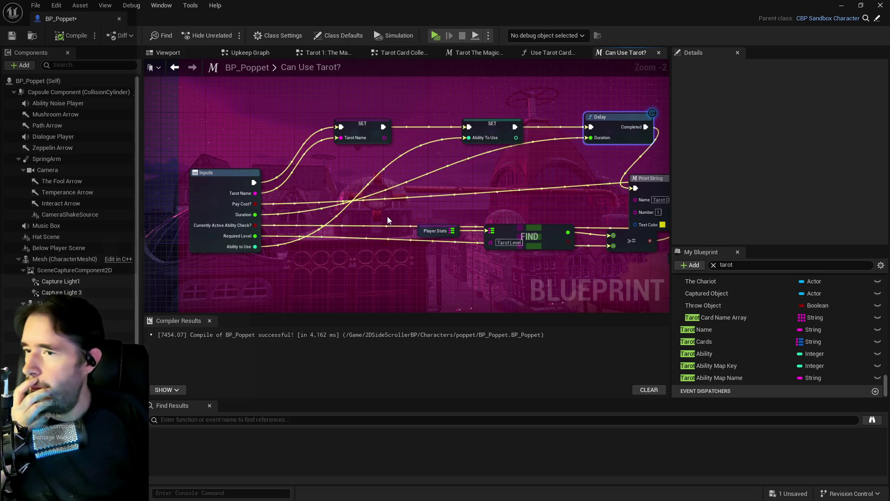
Step: Promote the Pay Cost? input to a variable and wire its SET between Tarot Name and Ability To Use
mouse_move(388, 215)
mouse_down()
mouse_move(433, 188)
mouse_move(327, 197)
mouse_move(471, 211)
mouse_up()
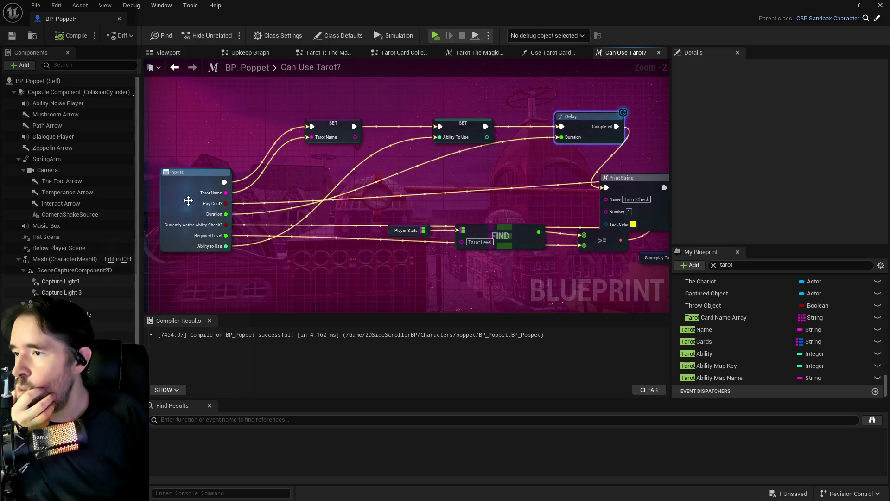
mouse_move(226, 203)
mouse_down()
mouse_move(340, 160)
mouse_move(421, 150)
mouse_move(406, 139)
mouse_up()
click(369, 211)
click(343, 131)
drag(354, 126, 377, 132)
mouse_move(416, 132)
mouse_down()
mouse_move(439, 126)
mouse_move(394, 124)
mouse_up()
click(389, 129)
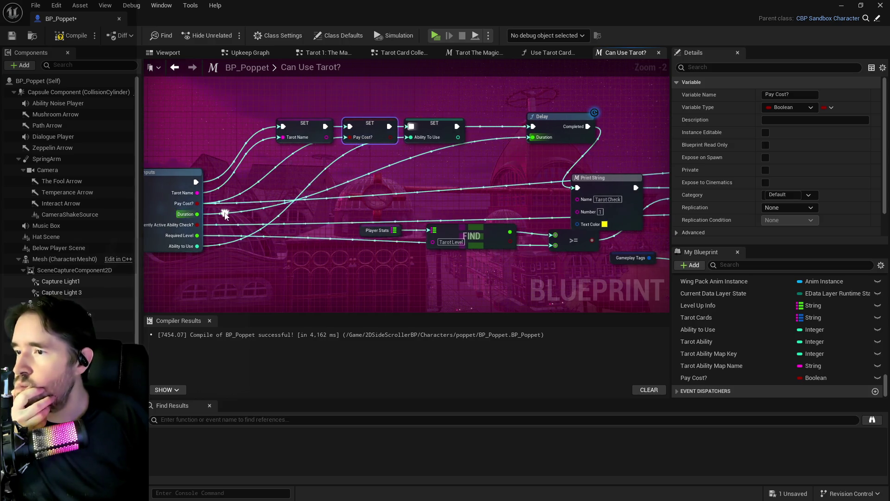
mouse_move(585, 178)
mouse_down()
mouse_move(622, 183)
mouse_move(395, 192)
mouse_move(158, 243)
mouse_move(249, 238)
mouse_up()
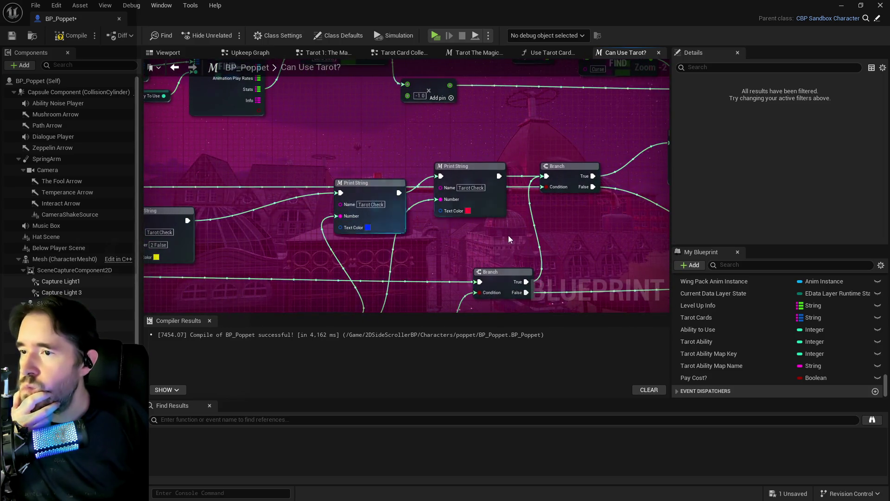
Step: Move the Delay node a little left and down
mouse_move(508, 235)
mouse_down()
mouse_move(272, 231)
mouse_move(669, 221)
mouse_up()
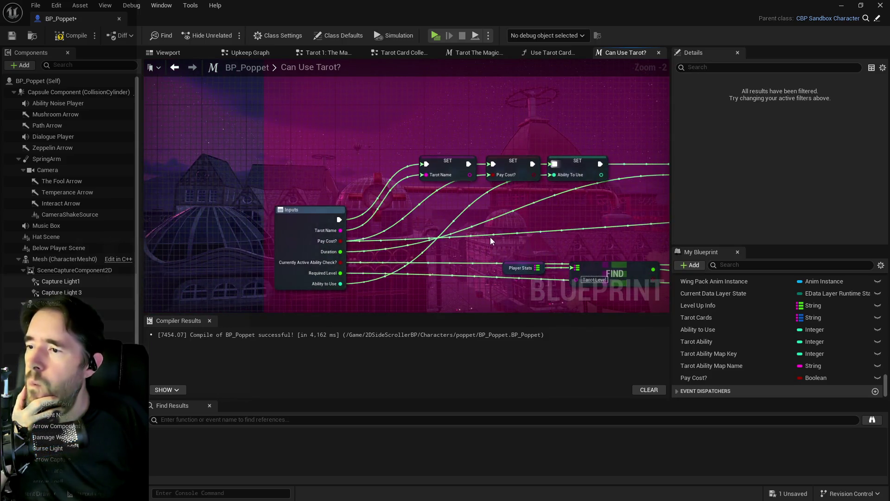
drag(490, 238, 377, 196)
drag(608, 123, 565, 133)
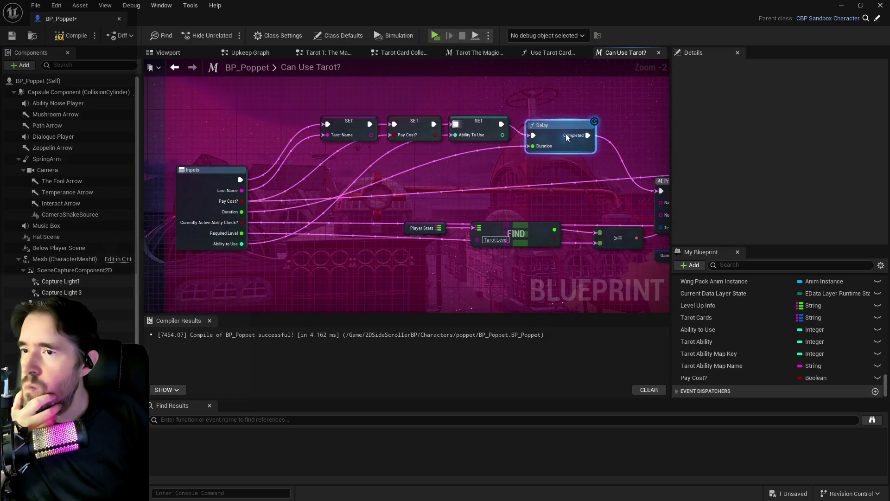
Step: Place a Pay Cost? getter feeding the Branch Condition
mouse_move(483, 166)
mouse_down()
mouse_move(252, 174)
mouse_move(403, 133)
mouse_move(241, 145)
mouse_up()
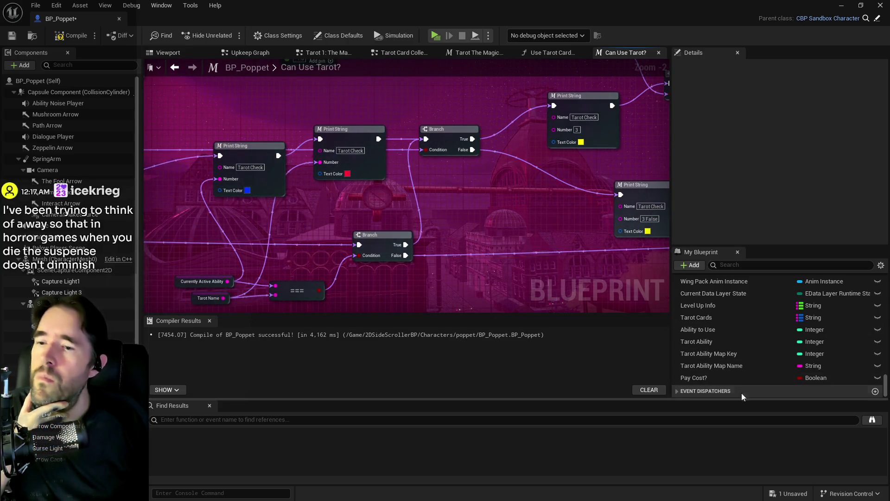
mouse_move(719, 378)
mouse_down()
mouse_move(427, 185)
mouse_move(377, 185)
mouse_move(408, 170)
mouse_move(552, 181)
mouse_up()
click(406, 200)
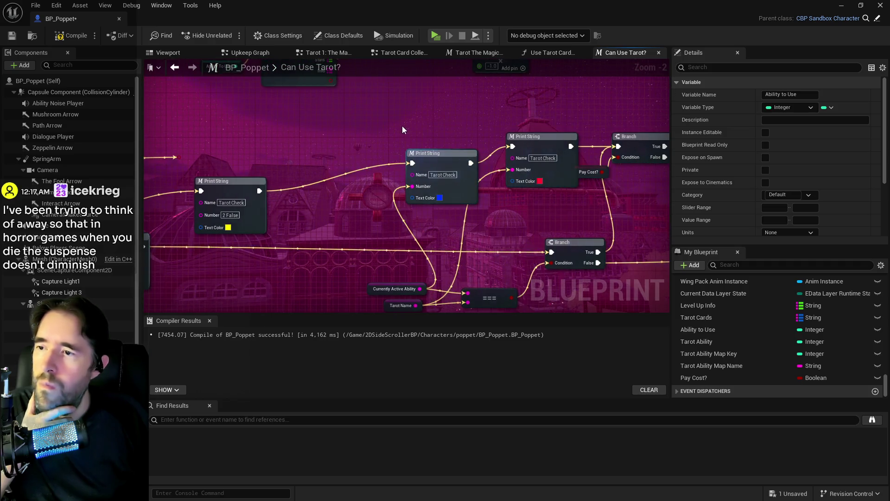
Step: Nudge the first Branch node slightly to the right
drag(235, 245, 410, 195)
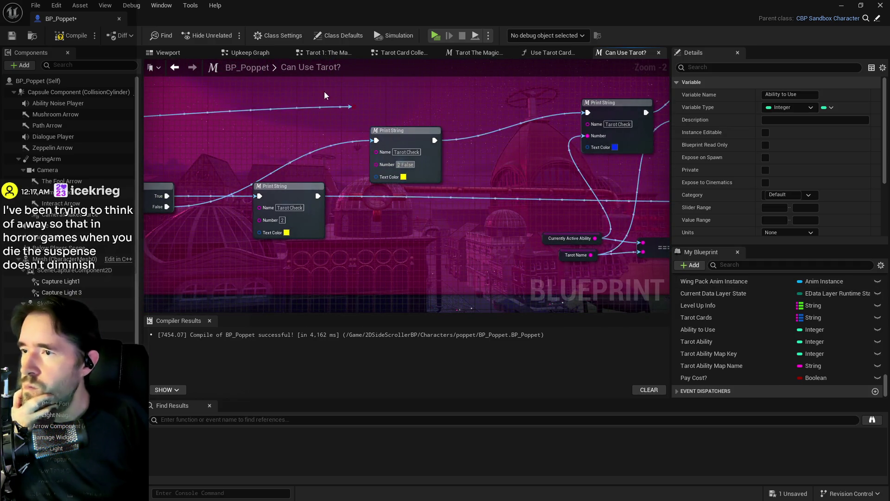
click(354, 107)
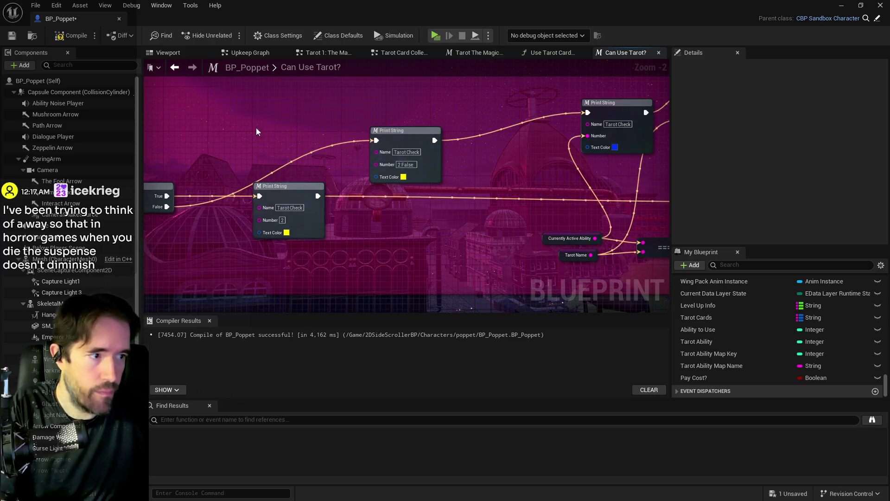
drag(256, 127, 509, 148)
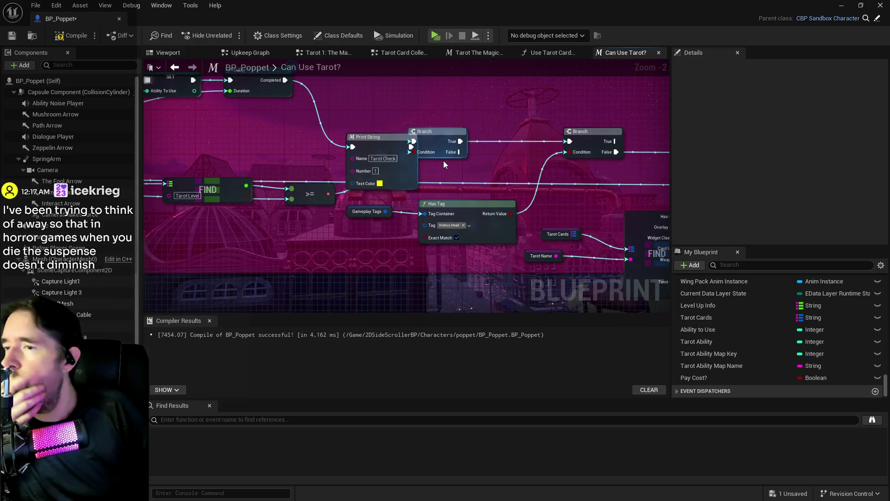
mouse_move(444, 135)
mouse_down()
mouse_move(501, 131)
mouse_move(486, 140)
mouse_up()
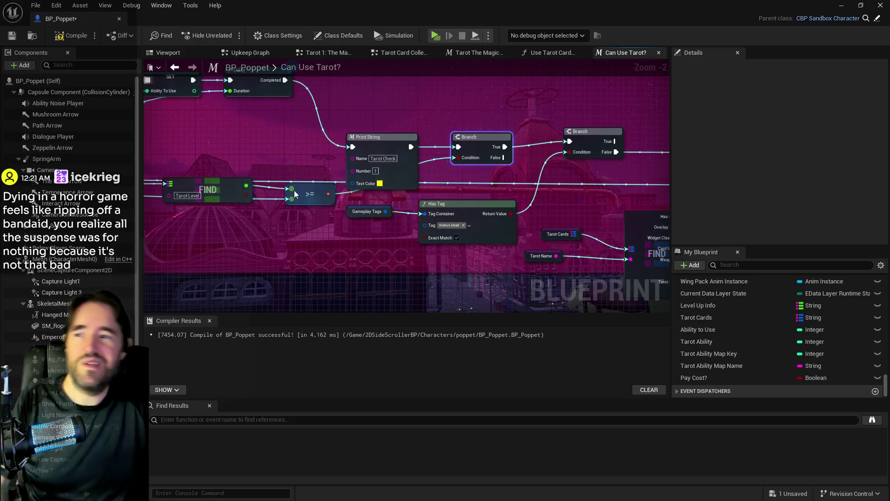
Step: Line up Print String and both Branch nodes in one row, then compile and save
drag(293, 195, 330, 225)
drag(426, 180, 424, 113)
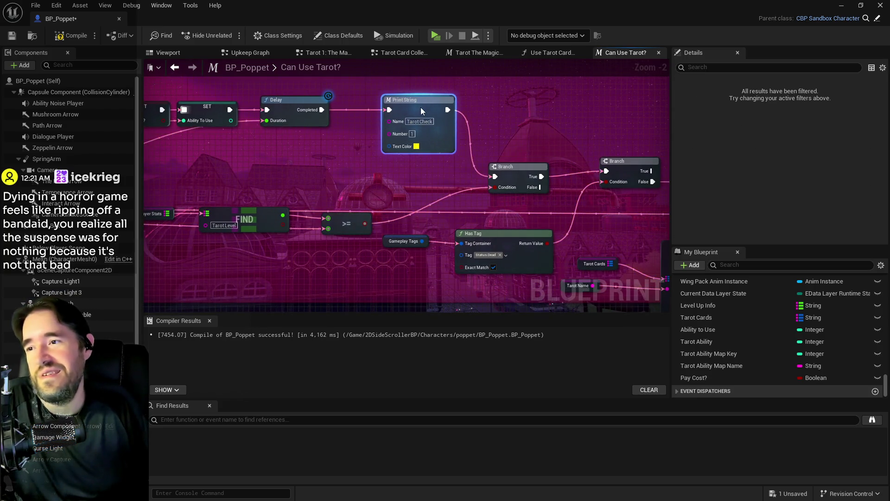
mouse_move(518, 165)
mouse_down()
mouse_move(546, 140)
mouse_move(566, 97)
mouse_move(474, 137)
mouse_up()
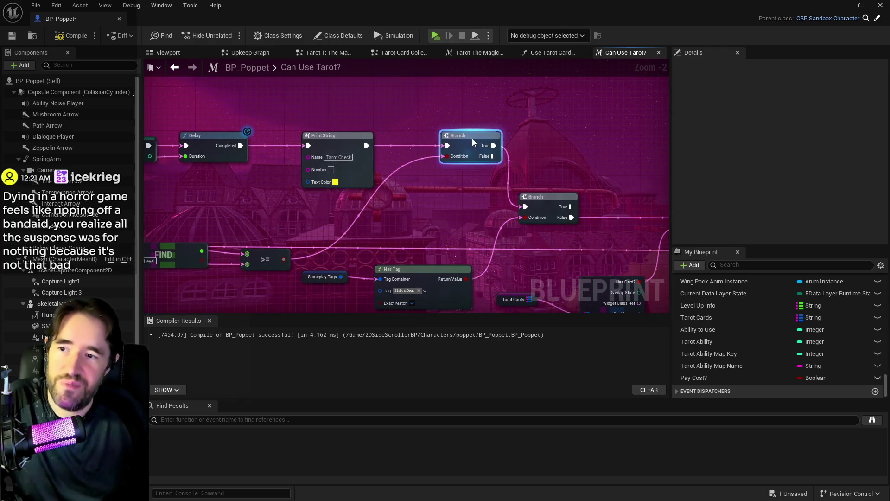
mouse_move(549, 196)
mouse_down()
mouse_move(593, 163)
mouse_move(590, 127)
mouse_move(584, 138)
mouse_up()
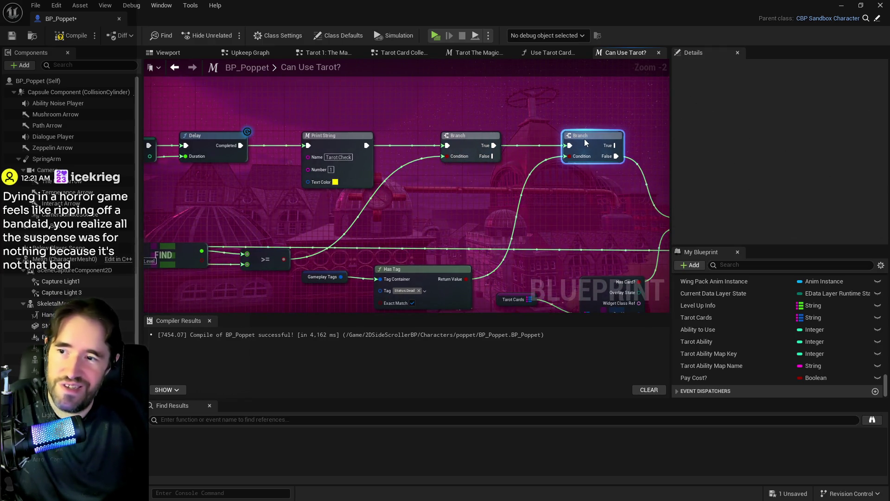
mouse_move(386, 254)
mouse_down()
mouse_move(441, 188)
mouse_move(454, 198)
mouse_move(534, 119)
mouse_up()
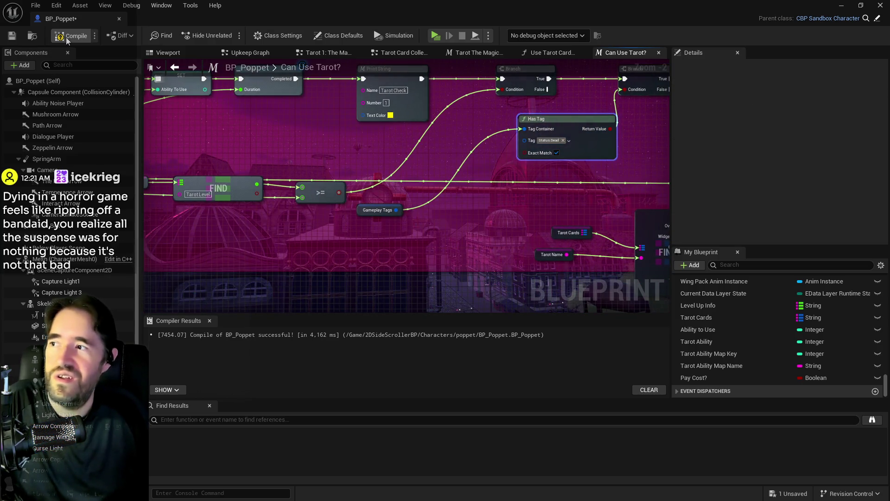
click(7, 37)
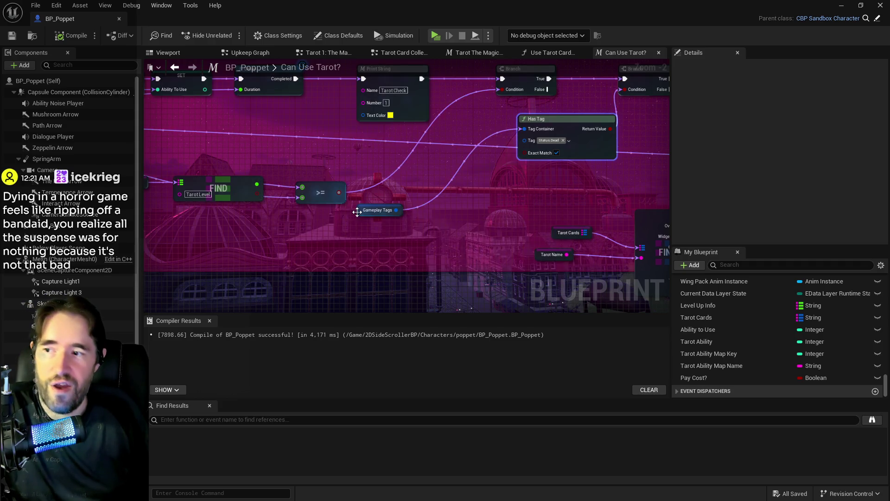
Step: Place Gameplay Tags beside Has Tag, shift the second Branch right, nudge Print String left
mouse_move(357, 212)
mouse_down()
mouse_move(463, 122)
mouse_move(465, 130)
mouse_move(373, 149)
mouse_up()
click(487, 160)
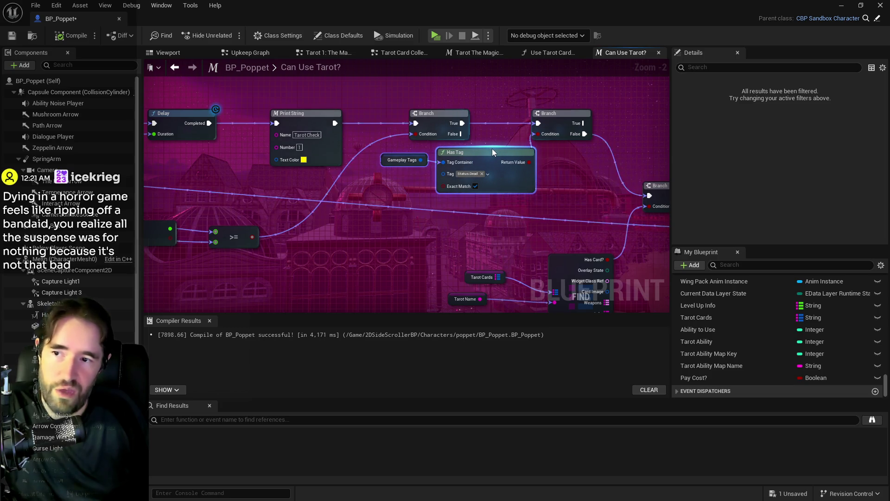
mouse_move(491, 148)
mouse_down()
mouse_move(461, 165)
mouse_move(284, 177)
mouse_up()
click(360, 145)
mouse_move(360, 145)
mouse_down()
mouse_move(408, 145)
mouse_move(411, 154)
mouse_move(352, 135)
mouse_up()
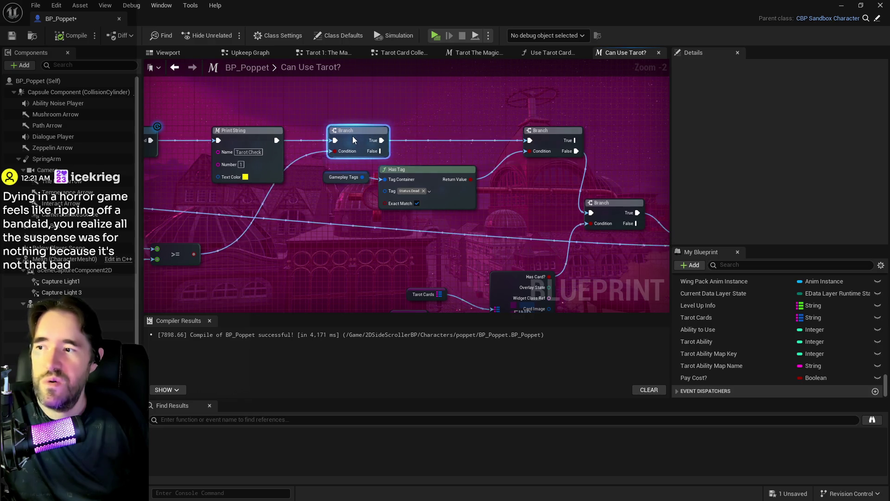
mouse_move(332, 168)
mouse_down()
mouse_move(418, 190)
mouse_move(470, 179)
mouse_up()
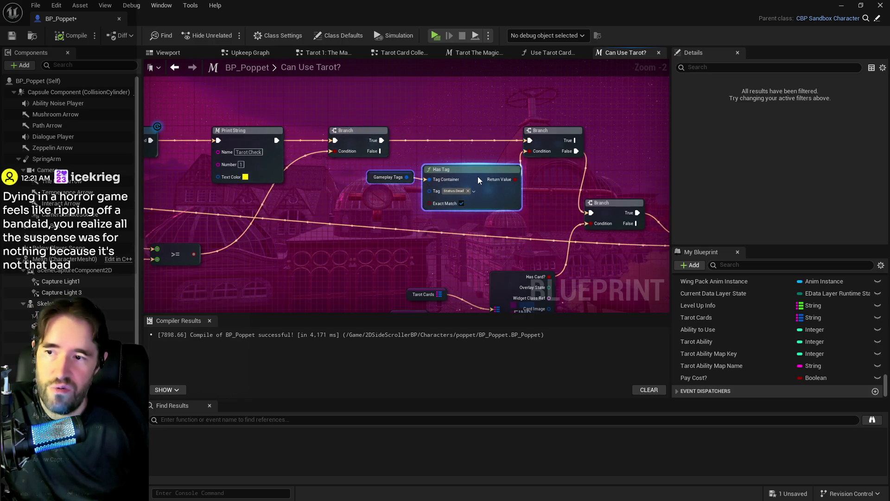
drag(281, 209, 519, 204)
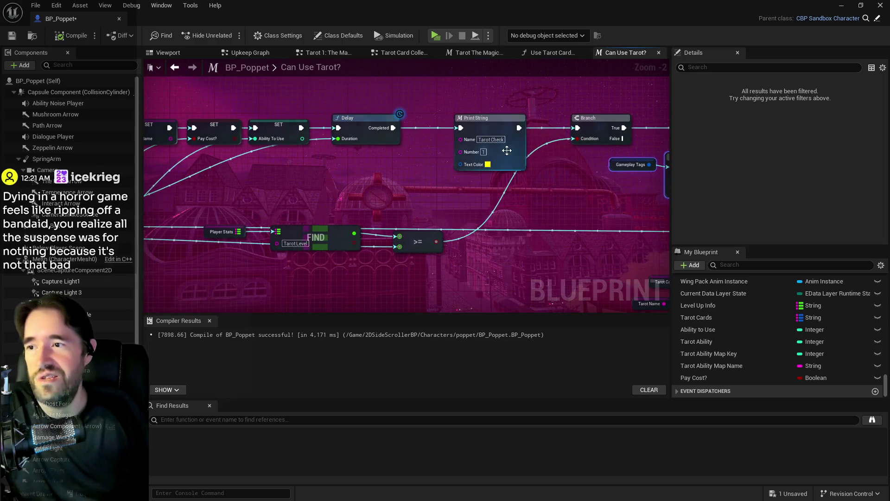
click(476, 130)
drag(476, 130, 454, 130)
Step: Raise the Player Stats, FIND and >= node group together
drag(397, 247, 429, 176)
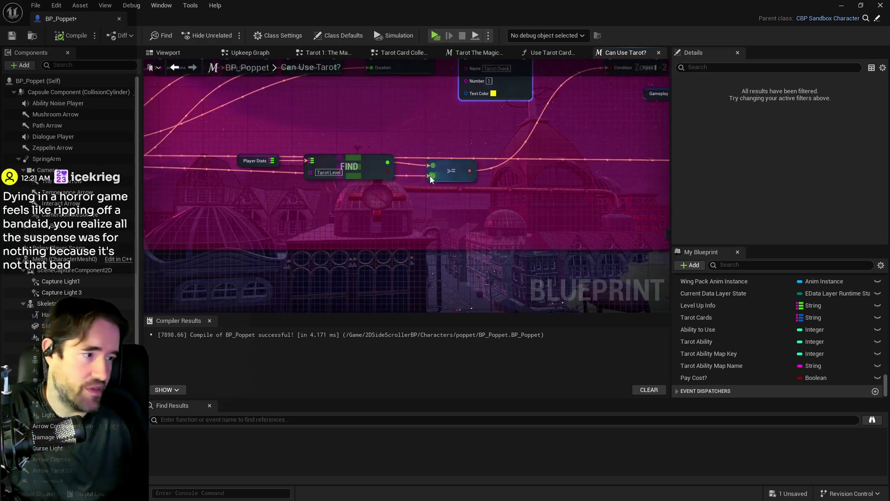
drag(305, 191, 351, 223)
mouse_move(222, 181)
mouse_down()
mouse_move(494, 217)
mouse_move(494, 182)
mouse_up()
drag(365, 201, 527, 191)
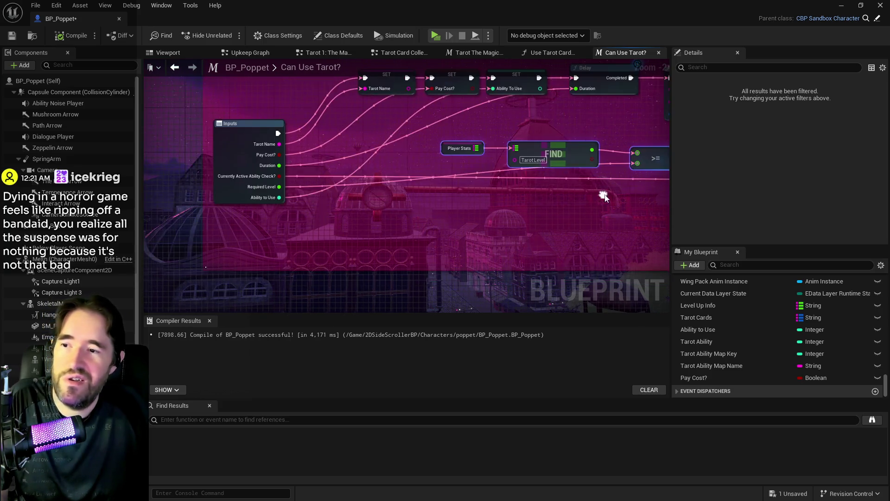
drag(475, 184, 405, 184)
Step: Check Player Stats' Tarot Level value in the Details panel
click(376, 155)
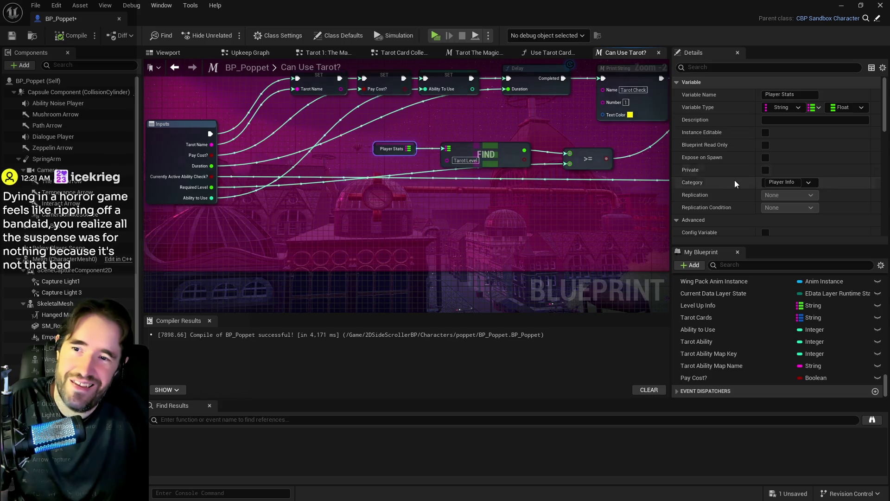
scroll(744, 179, down, 10)
scroll(743, 180, down, 5)
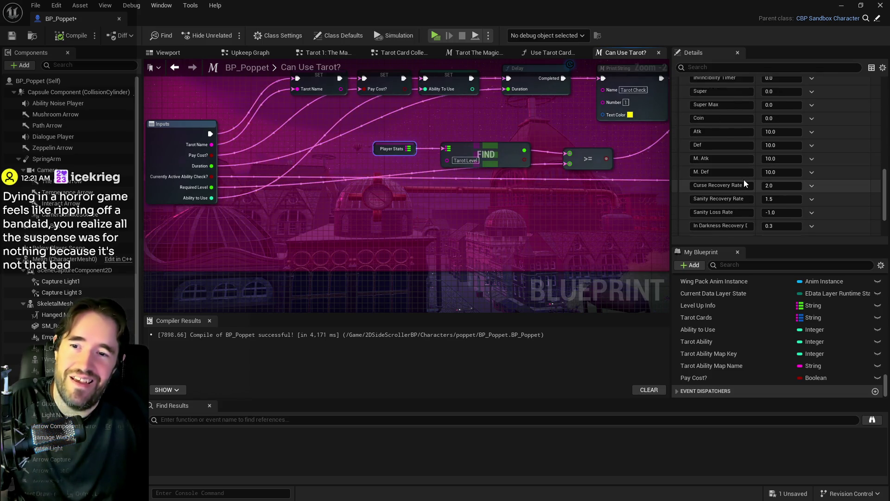
Step: Lower the Player Stats, FIND and >= group, cancelling a dragged wire without adding a node
drag(558, 198, 476, 195)
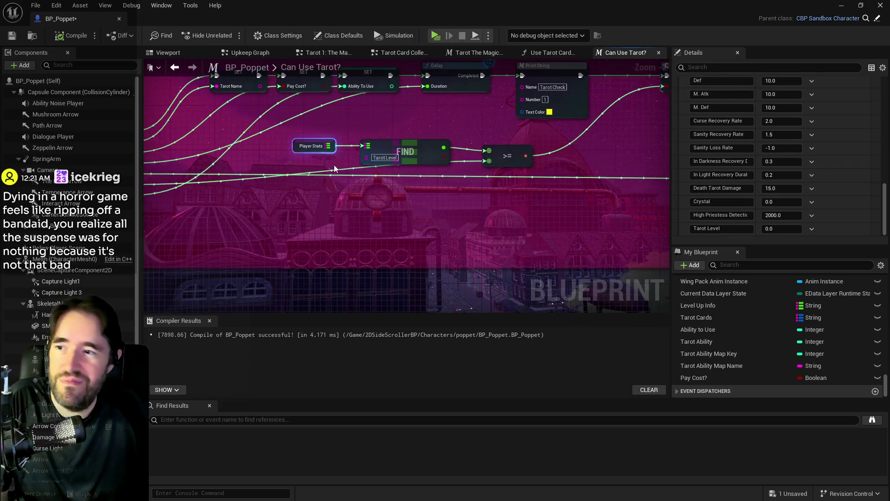
click(507, 162)
mouse_move(506, 169)
mouse_down()
mouse_move(510, 218)
mouse_move(526, 203)
mouse_up()
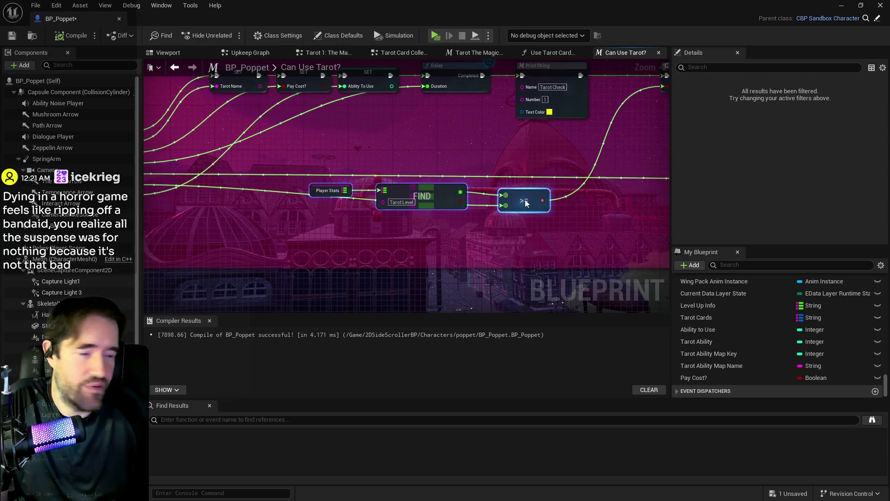
mouse_move(266, 177)
mouse_down()
mouse_move(417, 225)
mouse_move(195, 237)
mouse_move(157, 204)
mouse_move(524, 240)
mouse_move(230, 248)
mouse_move(568, 208)
mouse_move(662, 223)
mouse_move(421, 240)
mouse_move(285, 232)
mouse_move(301, 187)
mouse_up()
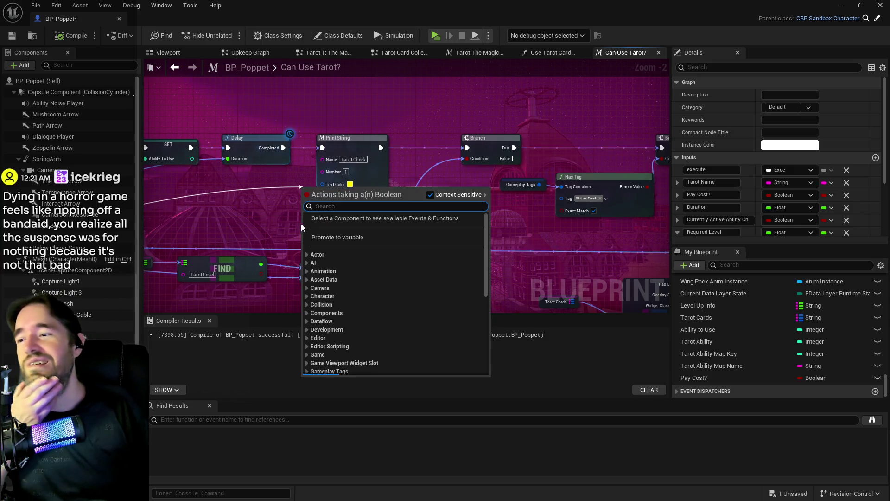
key(Escape)
Step: Insert a SET Currently Active Ability Check? node between Delay Completed and Print String
drag(283, 147, 307, 192)
click(344, 195)
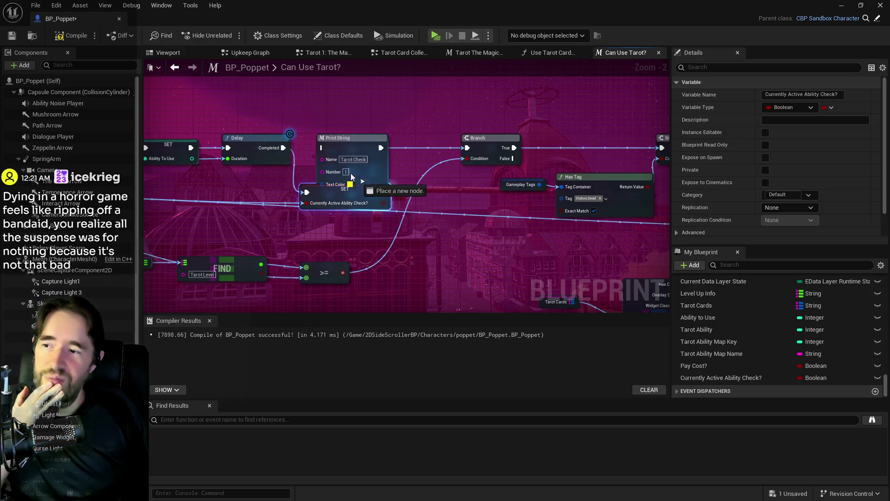
mouse_move(381, 192)
mouse_down()
mouse_move(325, 147)
mouse_move(414, 128)
mouse_up()
mouse_move(345, 193)
mouse_down()
mouse_move(330, 160)
mouse_move(340, 143)
mouse_up()
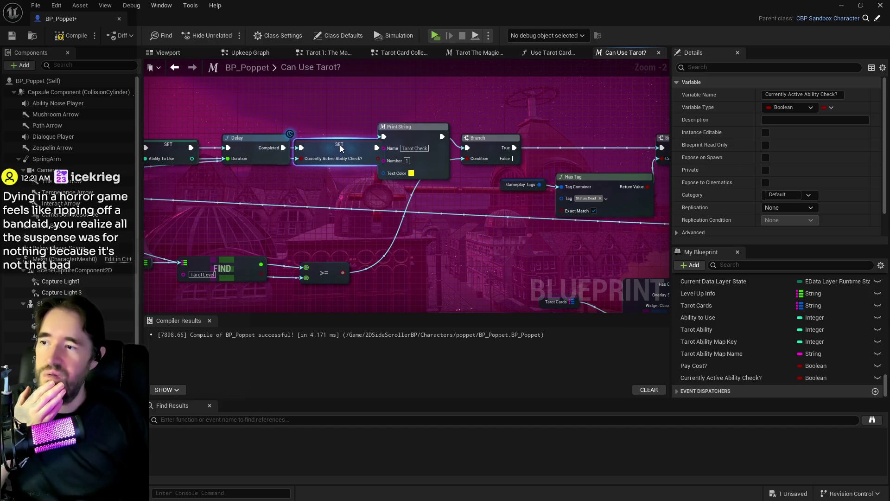
Step: Drop the Currently Active Ability Check? variable near the Has Tag and Branch nodes
mouse_move(302, 170)
mouse_down()
mouse_move(544, 183)
mouse_move(135, 136)
mouse_up()
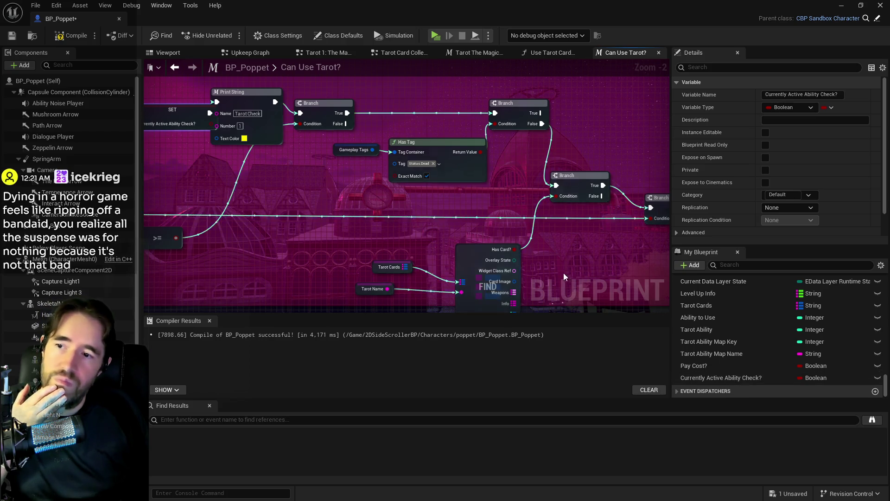
drag(563, 272, 557, 246)
mouse_move(786, 377)
mouse_down()
mouse_move(582, 232)
mouse_move(460, 182)
mouse_up()
Step: Wire a Currently Active Ability Check? getter into the Branch Condition
click(522, 200)
drag(530, 184, 538, 174)
drag(457, 186, 313, 243)
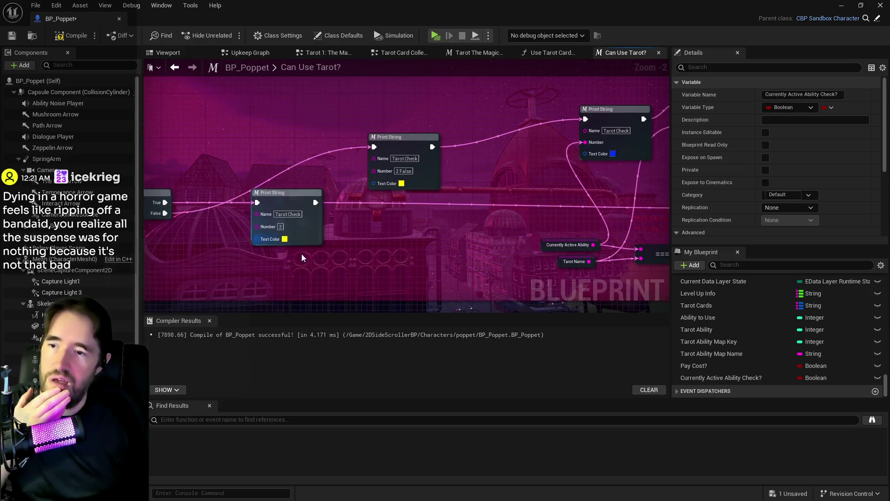
mouse_move(385, 218)
mouse_down()
mouse_move(511, 251)
mouse_move(226, 213)
mouse_up()
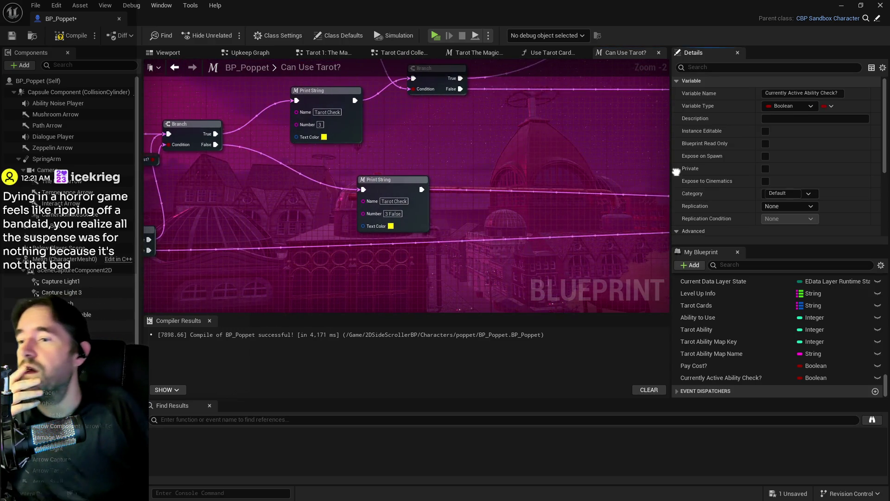
Step: Nudge a Branch up and right and move the Pay Cost? node lower
drag(449, 200, 671, 180)
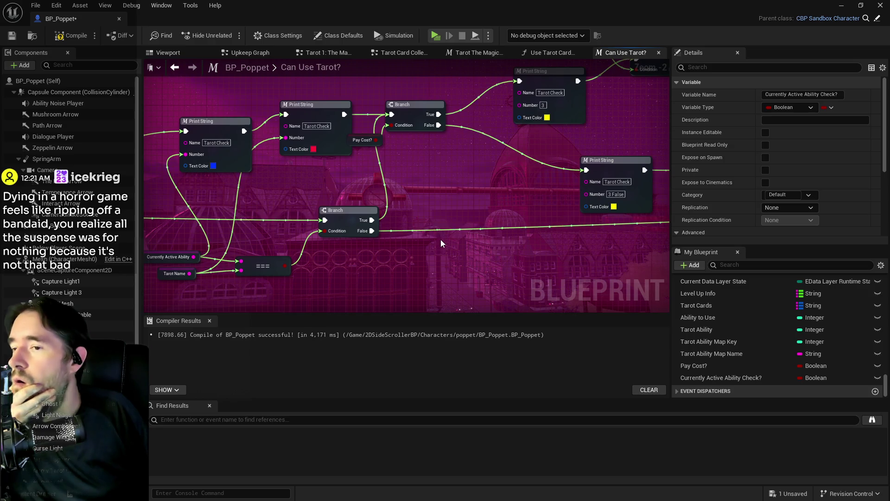
mouse_move(440, 239)
mouse_down()
mouse_move(487, 222)
mouse_move(432, 270)
mouse_up()
mouse_move(402, 139)
mouse_down()
mouse_move(421, 142)
mouse_move(432, 132)
mouse_move(425, 139)
mouse_up()
drag(350, 173, 376, 184)
mouse_move(597, 214)
mouse_down()
mouse_move(419, 215)
mouse_move(299, 174)
mouse_move(363, 186)
mouse_move(291, 169)
mouse_move(157, 164)
mouse_move(229, 149)
mouse_move(190, 144)
mouse_move(298, 185)
mouse_move(672, 215)
mouse_move(536, 201)
mouse_move(590, 193)
mouse_move(179, 195)
mouse_move(190, 149)
mouse_up()
scroll(412, 212, down, 3)
scroll(363, 185, up, 1)
Step: Wire the Print String execution into the Outputs node and compile BP_Poppet
key(Escape)
mouse_move(361, 165)
mouse_down()
mouse_move(757, 188)
mouse_move(528, 194)
mouse_up()
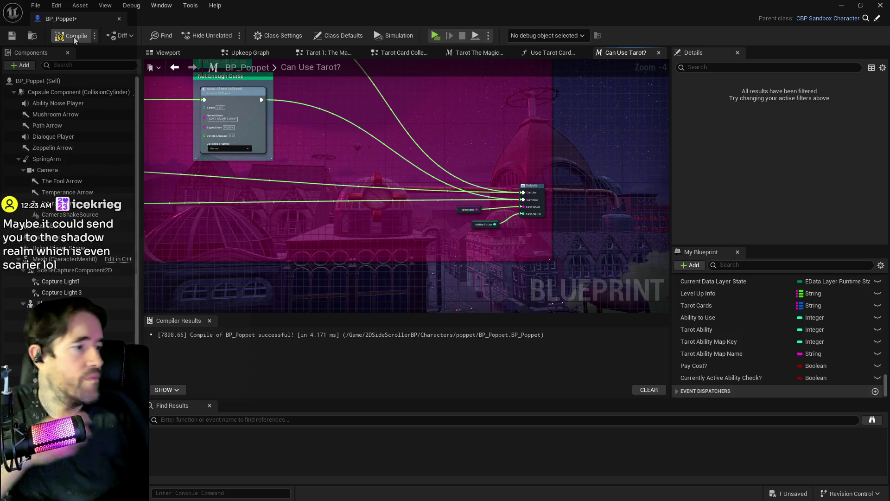
click(12, 36)
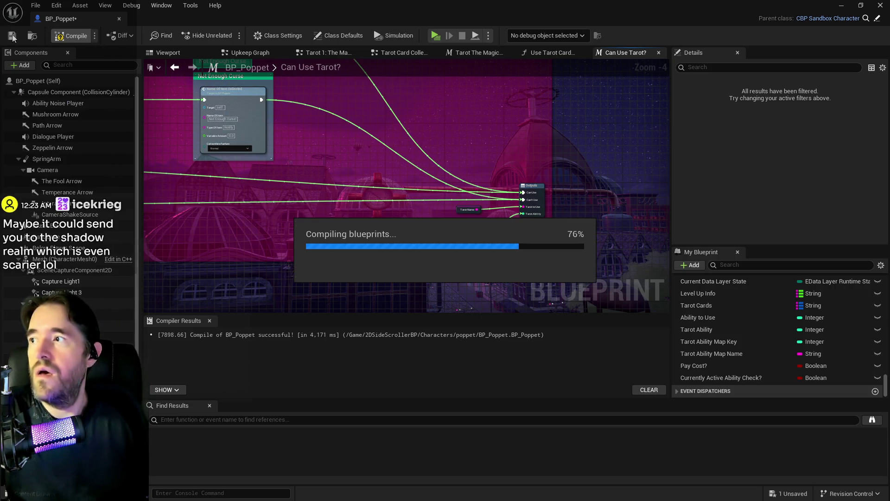